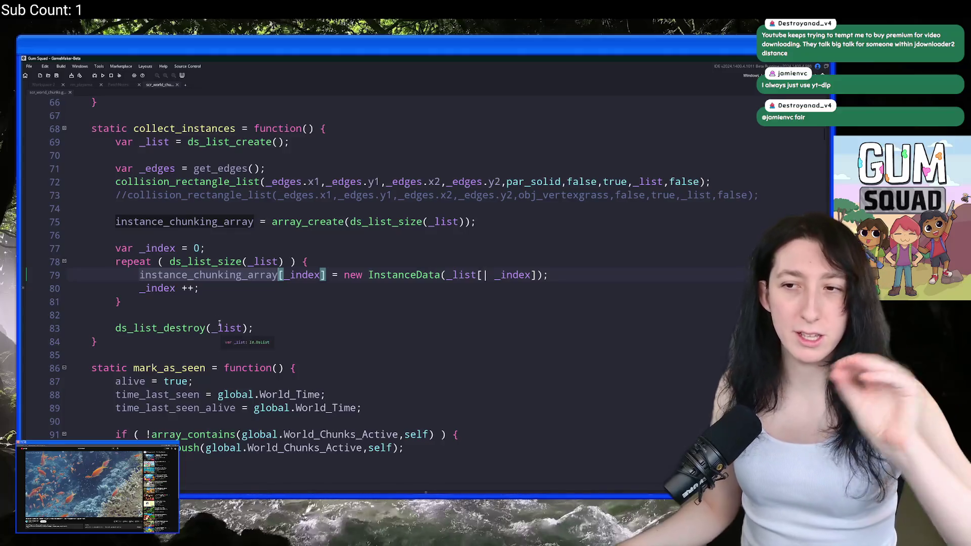
Select the entire collect_instances function (lines 67–84) and duplicate it with Ctrl+D.
left_click(118, 344)
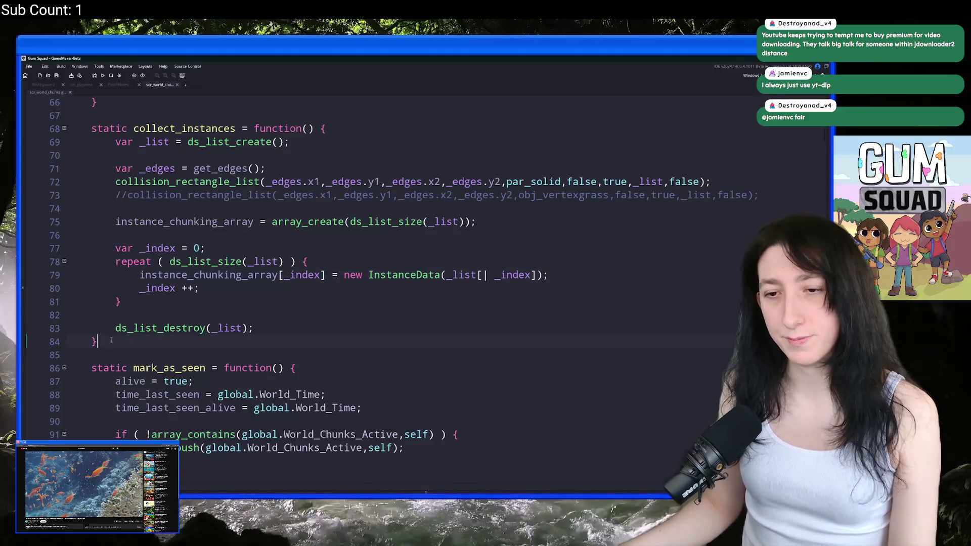
key("Return")
key("BackSpace")
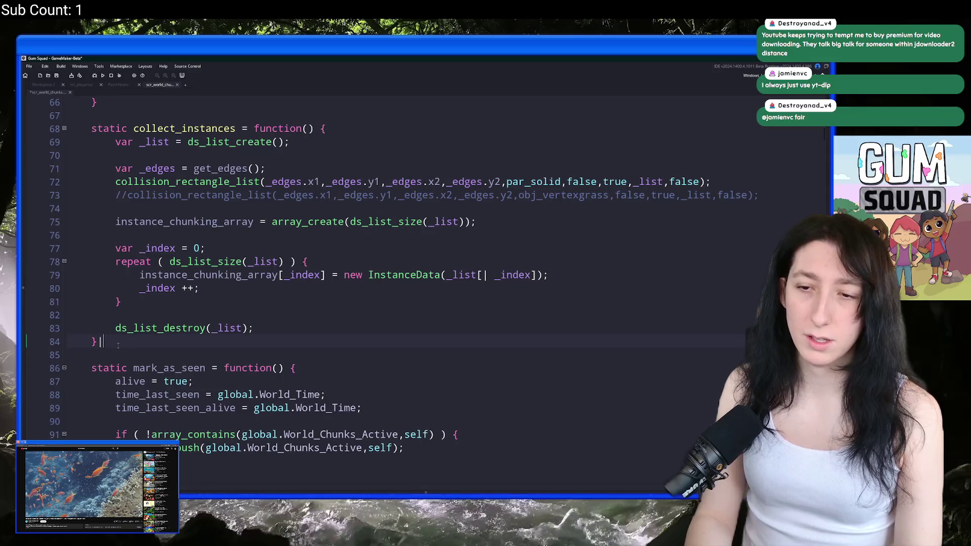
mouse_move(326, 276)
left_mouse_down()
mouse_move(140, 280)
mouse_move(197, 291)
left_mouse_up()
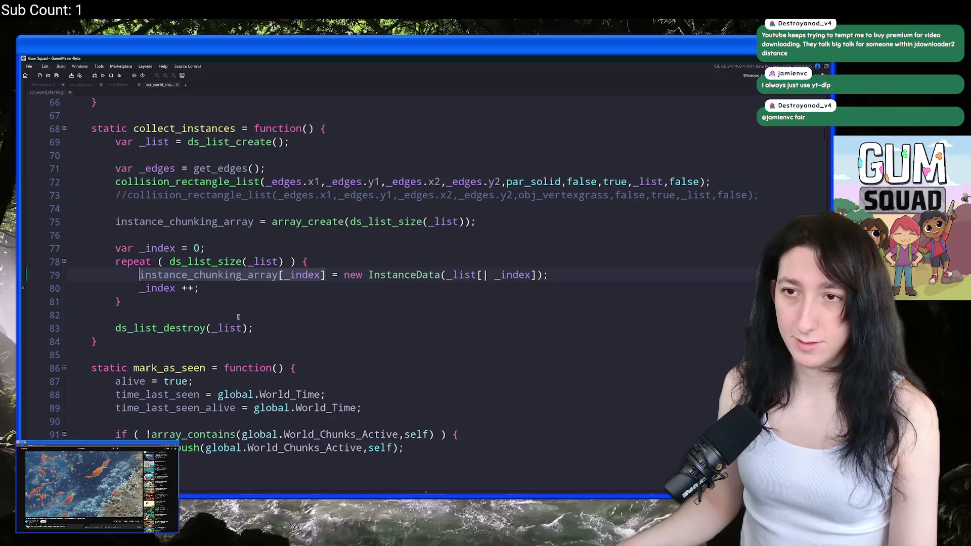
left_click(273, 328)
left_click(281, 342)
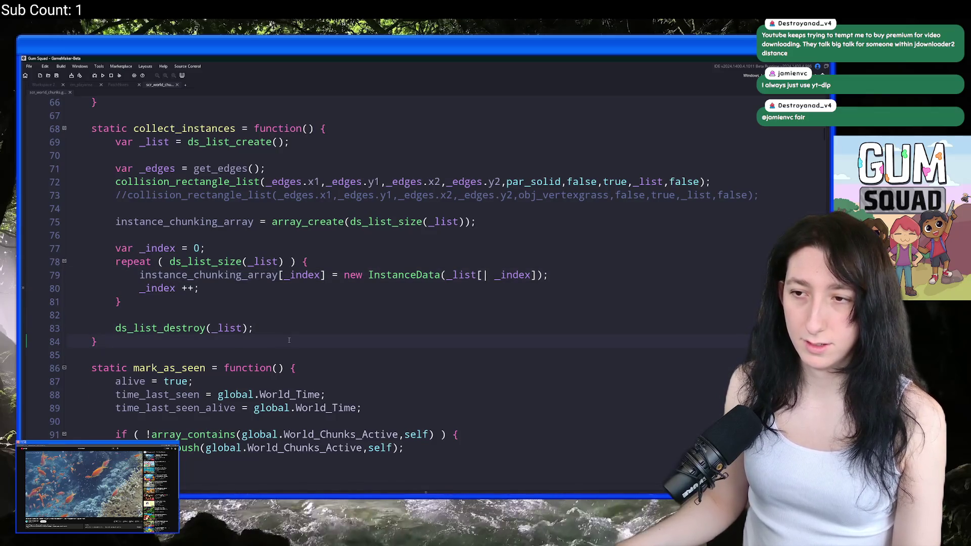
mouse_move(98, 343)
left_mouse_down()
mouse_move(139, 276)
mouse_move(99, 117)
left_mouse_up()
key("ctrl+d")
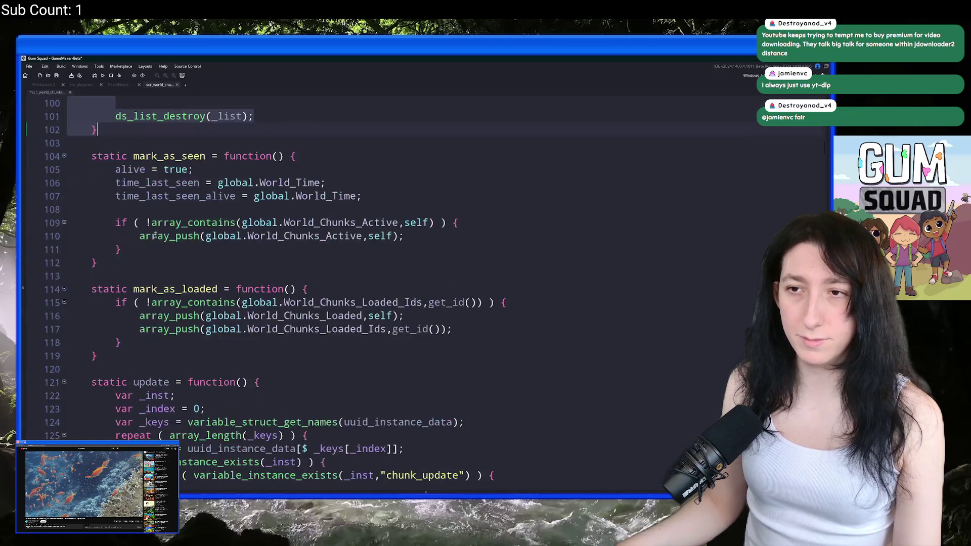
Rename the copied function to chunked_instances_destroy.
scroll(190, 243, "up", 5)
scroll(189, 243, "down", 1)
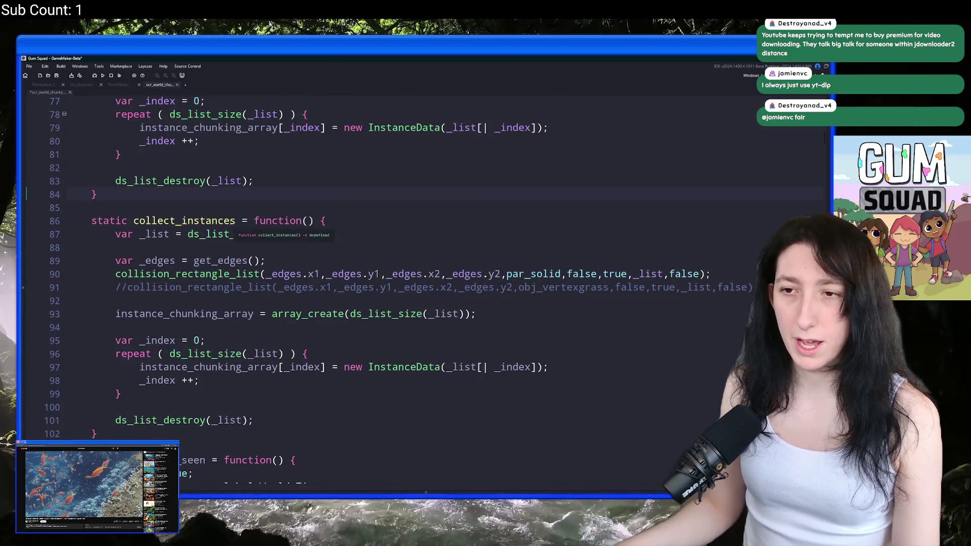
double_click(227, 221)
scroll(154, 220, "up", 2)
scroll(154, 220, "up", 1)
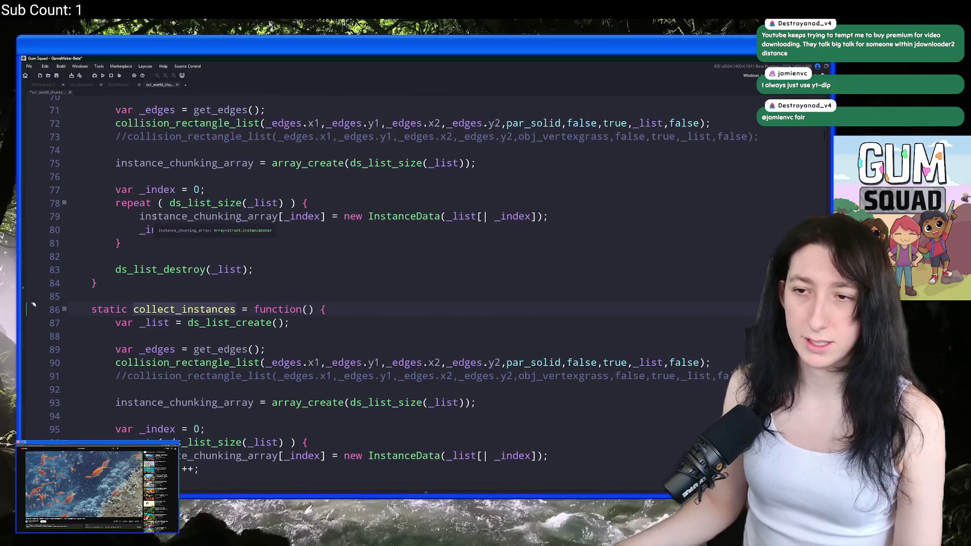
type("instance_chu")
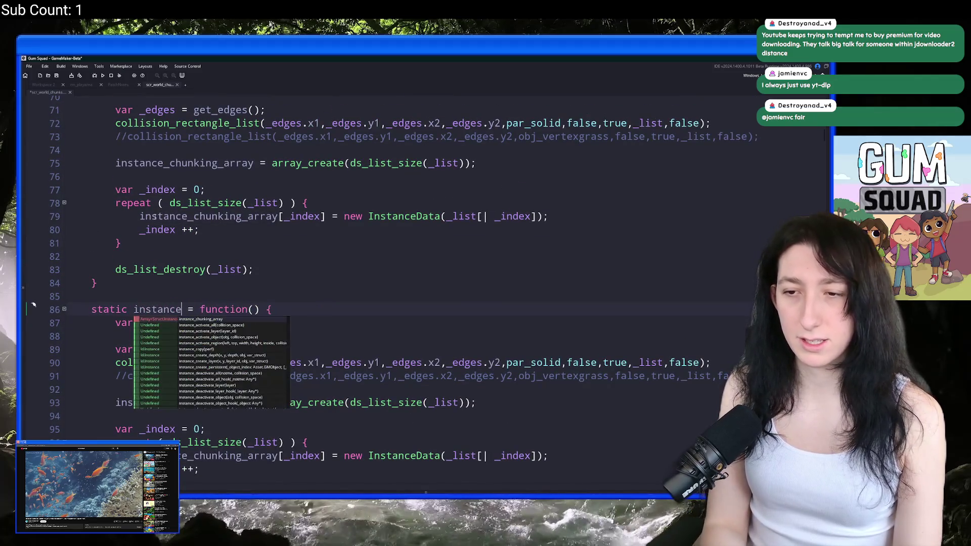
type("nk")
key("BackSpace")
key("BackSpace")
key("BackSpace")
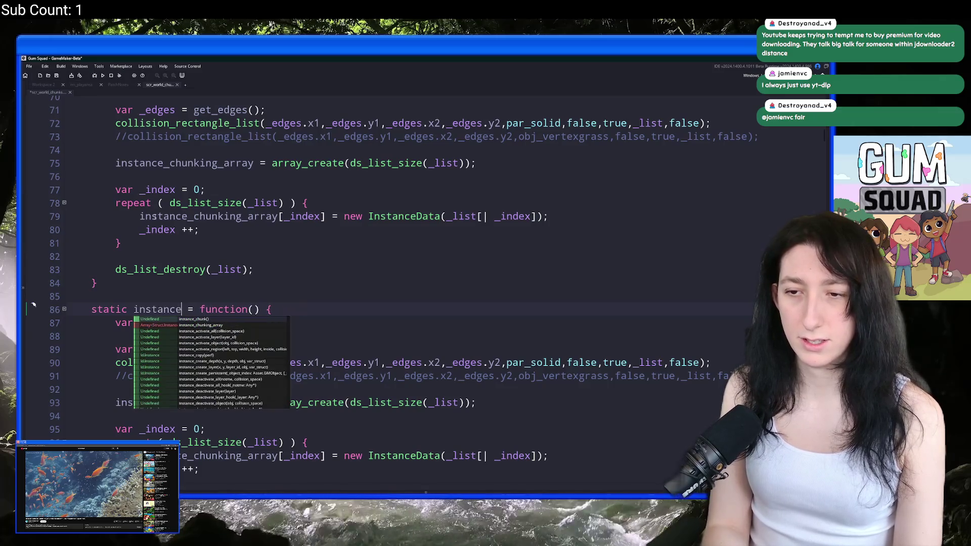
key("BackSpace")
key("BackSpace")
key("BackSpace")
type("chunke")
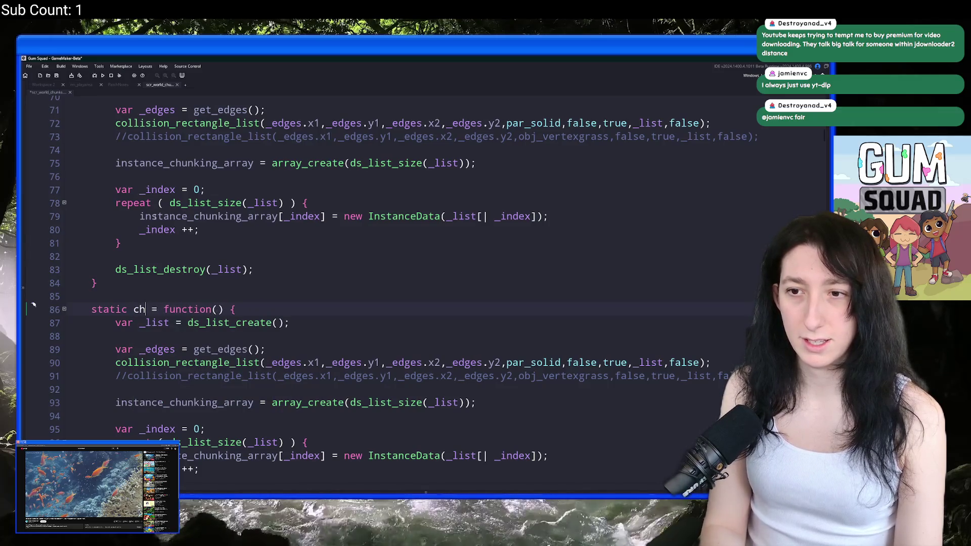
type("d_instances_c")
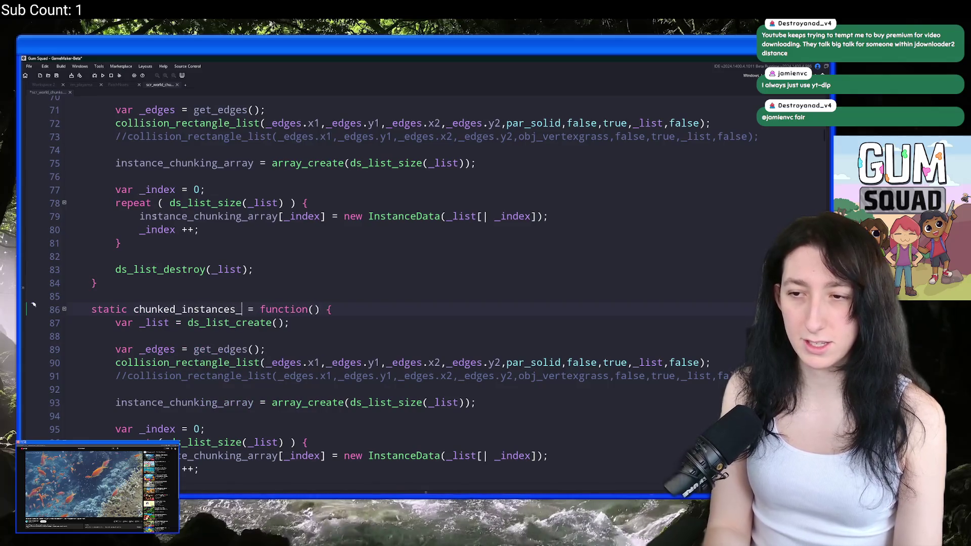
type("lear")
key("BackSpace")
key("BackSpace")
key("BackSpace")
type("destroy")
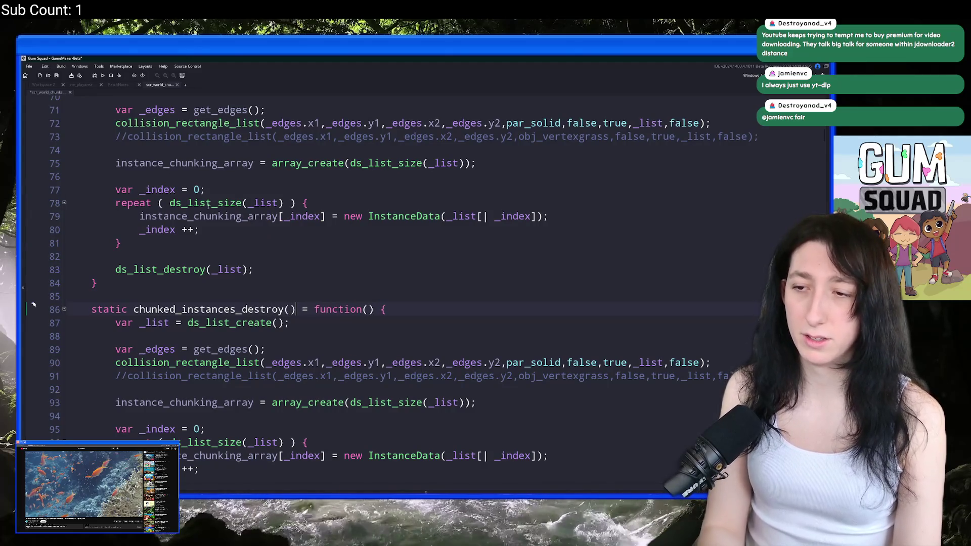
Replace the copy's repeat count ds_list_size(_list) with array_length(instance_chunking_array).
left_click(327, 216)
left_click(278, 216)
scroll(273, 314, "down", 2)
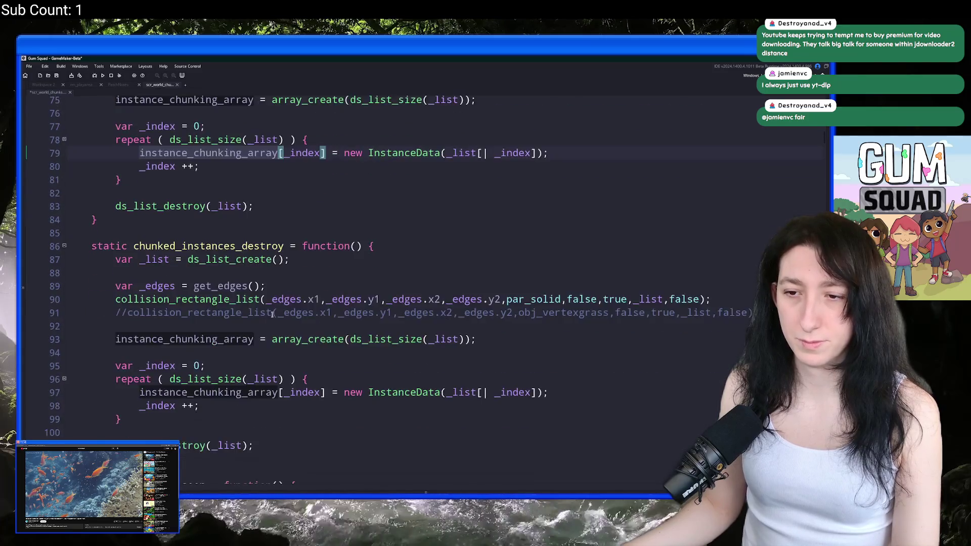
scroll(272, 314, "down", 2)
left_click_drag(284, 315, 170, 315)
type("array_length(instance_chunking_array")
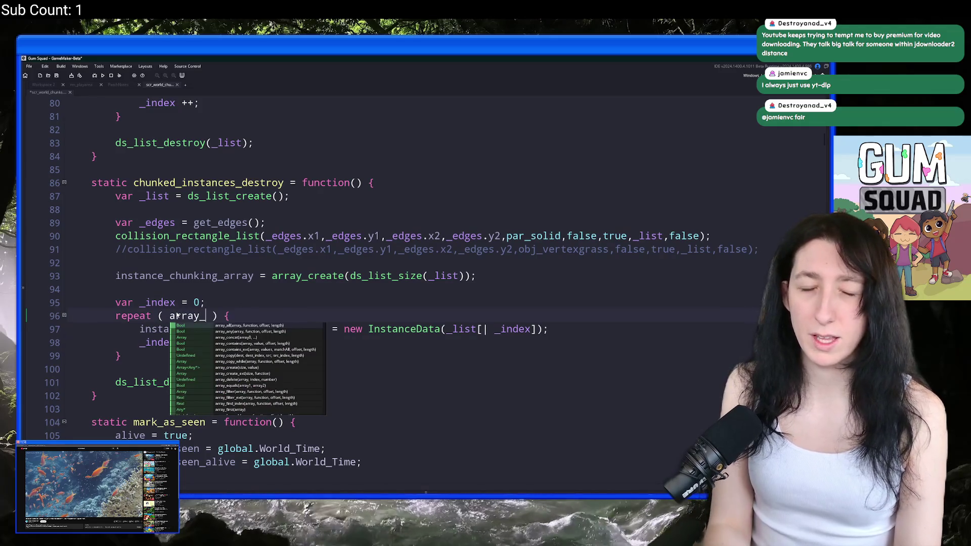
type(")")
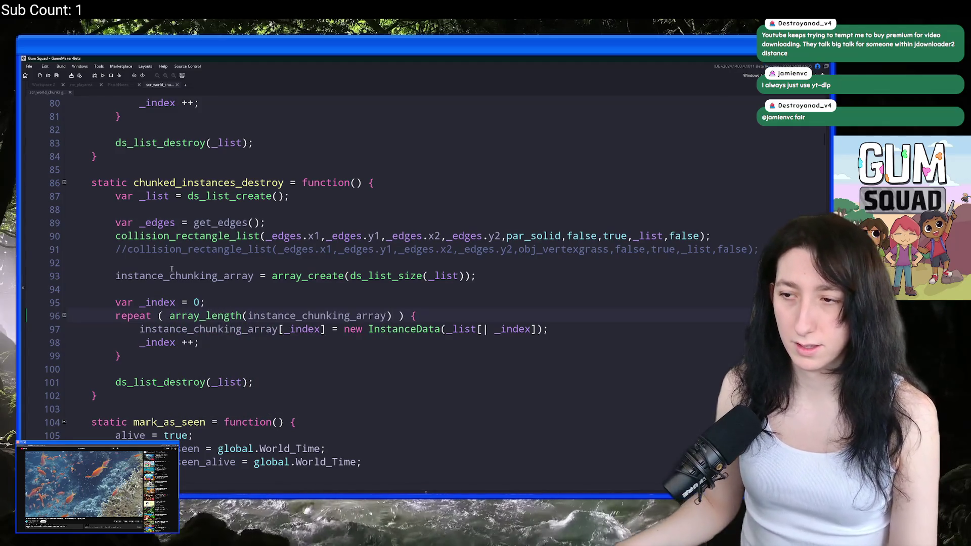
left_click_drag(115, 302, 110, 276)
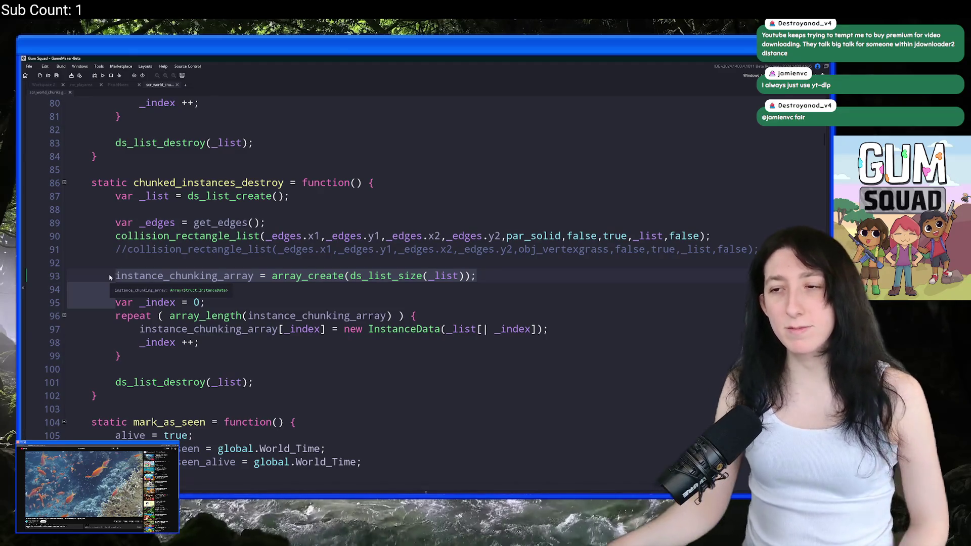
Delete setup lines 87–94 so chunked_instances_destroy begins at var _index = 0.
left_click(135, 278)
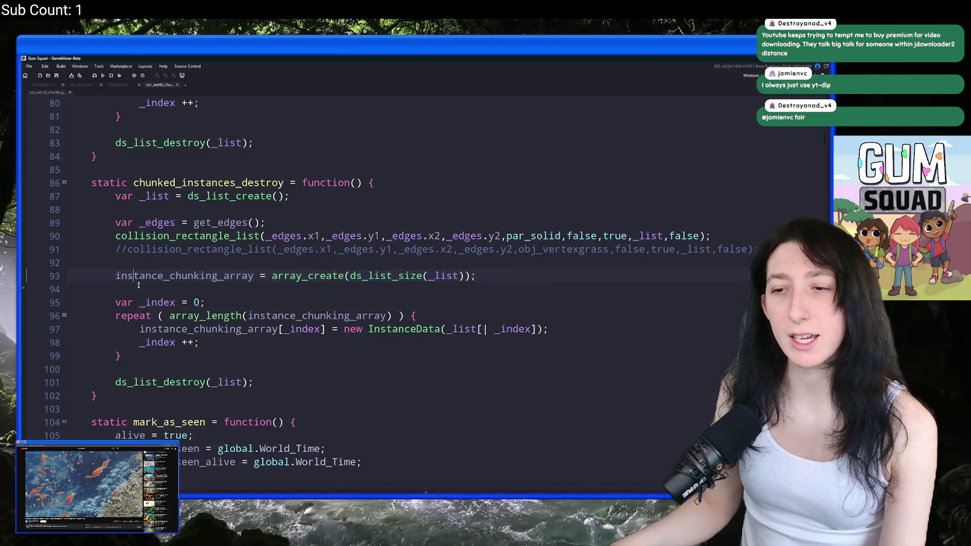
left_click_drag(112, 298, 109, 195)
scroll(147, 247, "up", 1)
key("BackSpace")
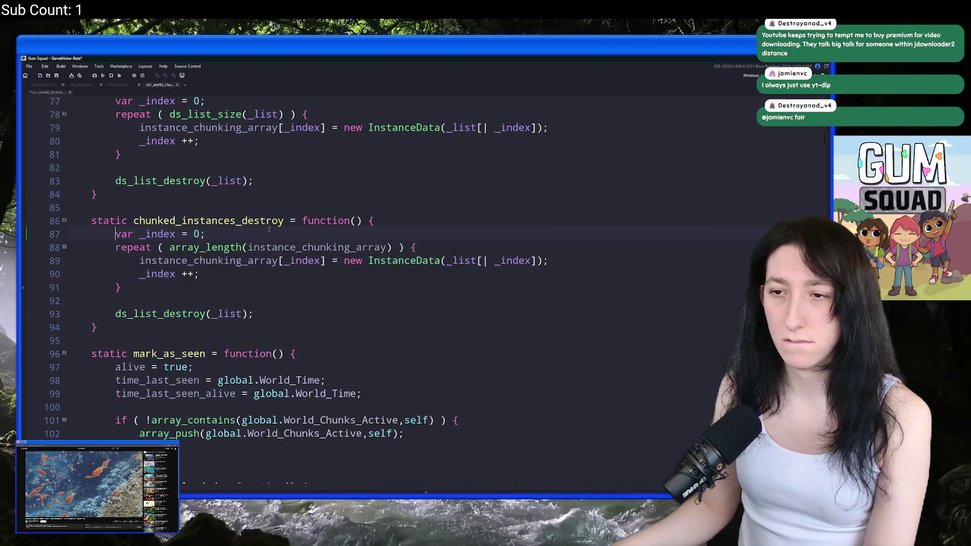
scroll(268, 294, "up", 10)
scroll(268, 294, "up", 4)
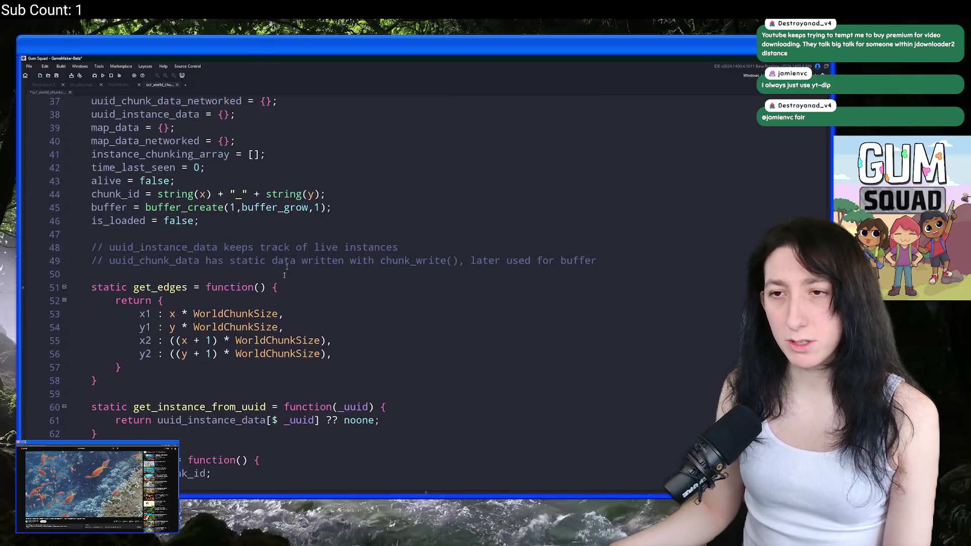
Add a new field line inst = id; to the InstanceData constructor.
scroll(283, 303, "down", 1)
scroll(306, 323, "up", 6)
scroll(314, 293, "up", 2)
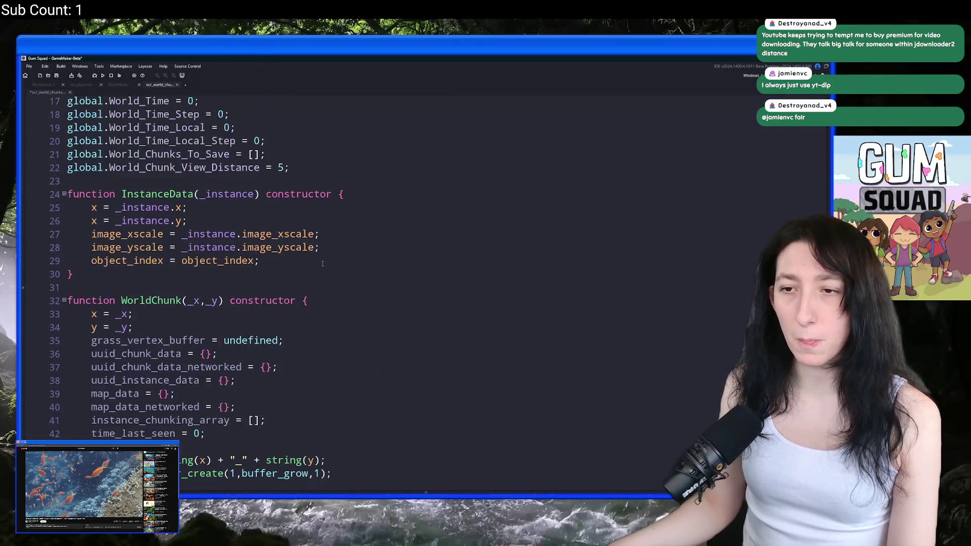
key("Return")
type("instance_i")
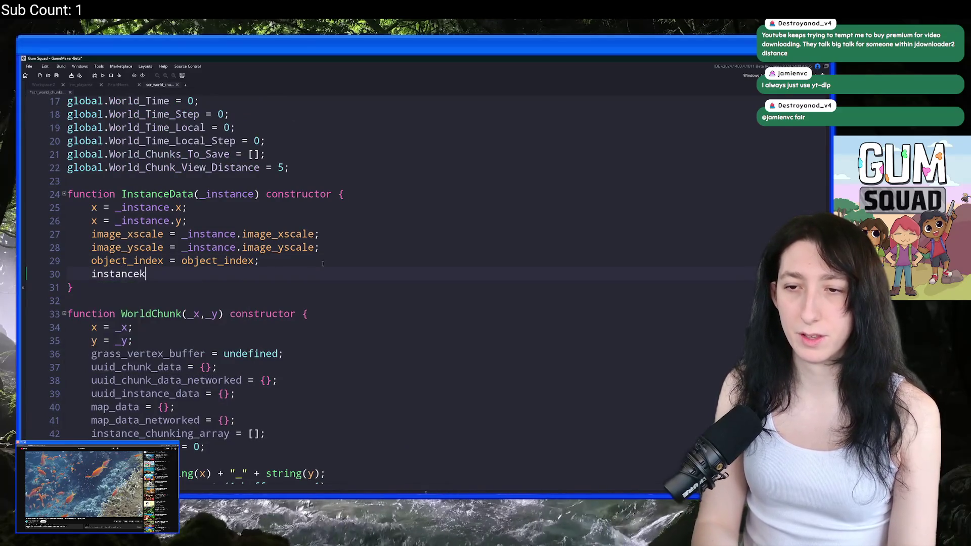
type("d =")
key("BackSpace")
key("BackSpace")
key("BackSpace")
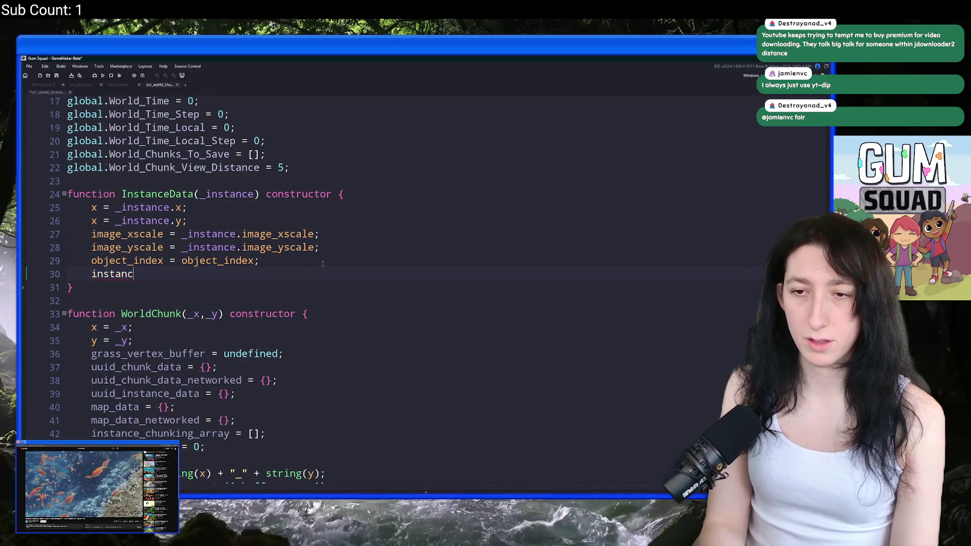
type("id = id")
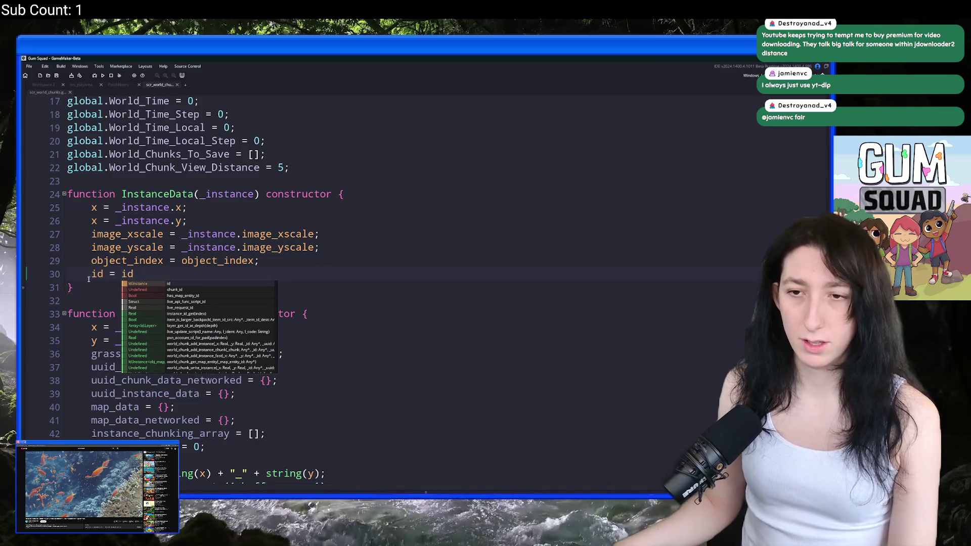
key("Escape")
scroll(323, 263, "up", 1)
double_click(96, 286)
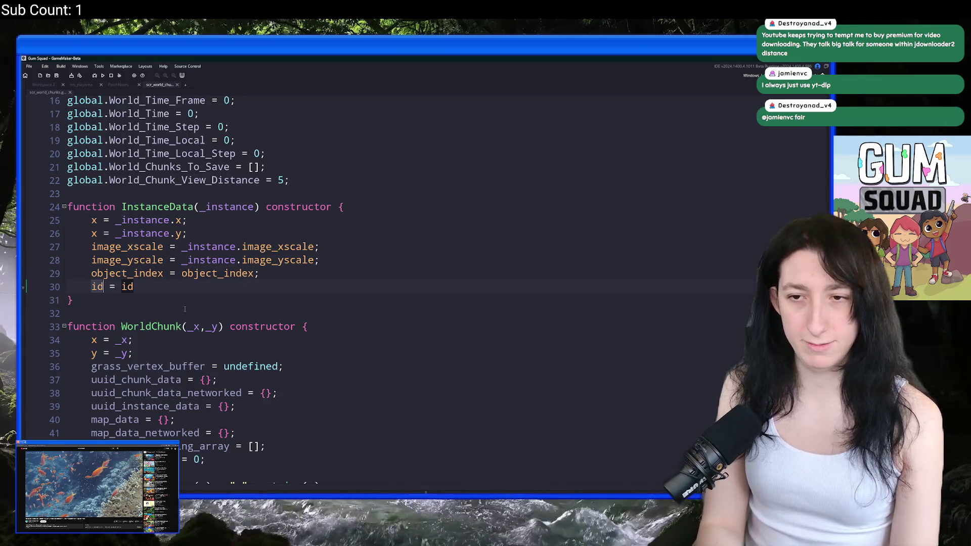
type("inst")
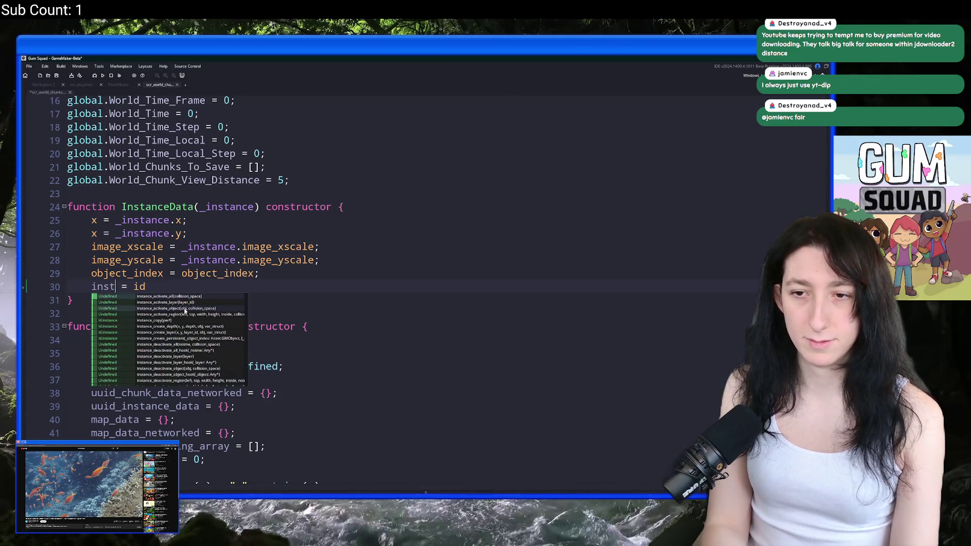
left_click(155, 260)
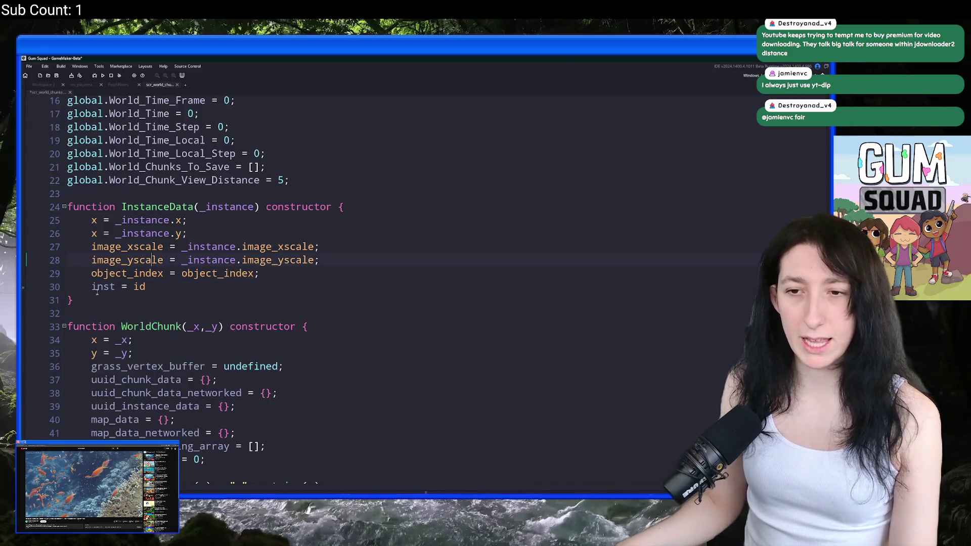
type(";")
left_click(116, 286)
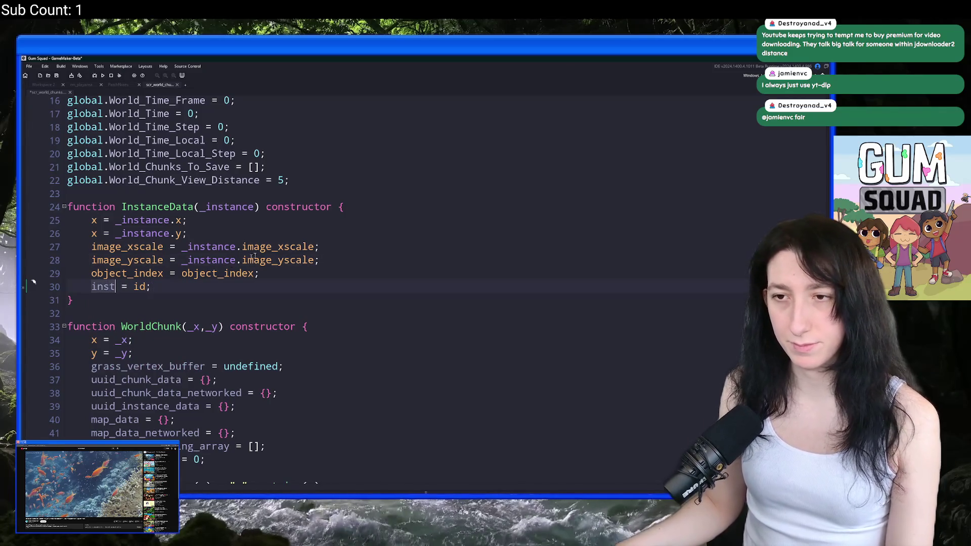
Prefix object_index on line 29 with _instance.
double_click(242, 207)
key("ctrl+c")
left_click(182, 273)
key("ctrl+v")
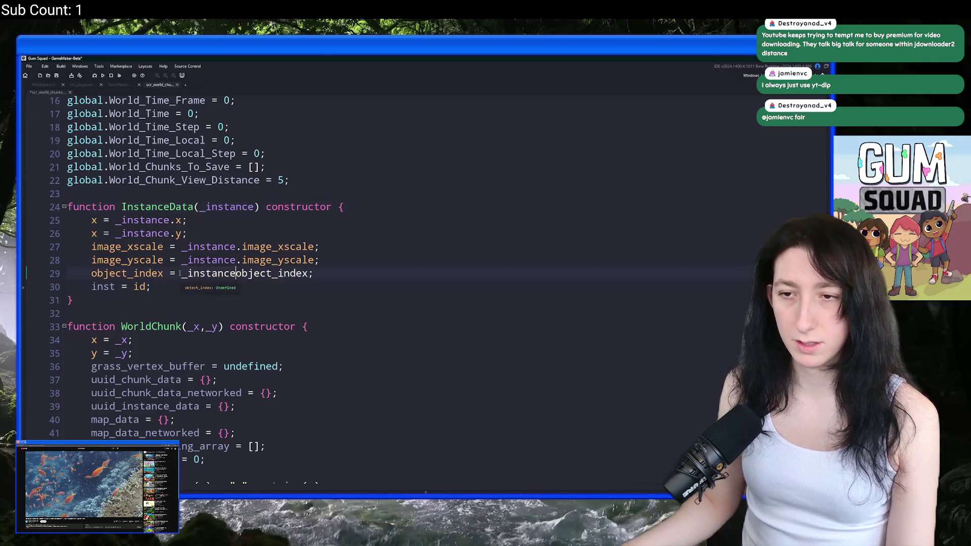
type(".")
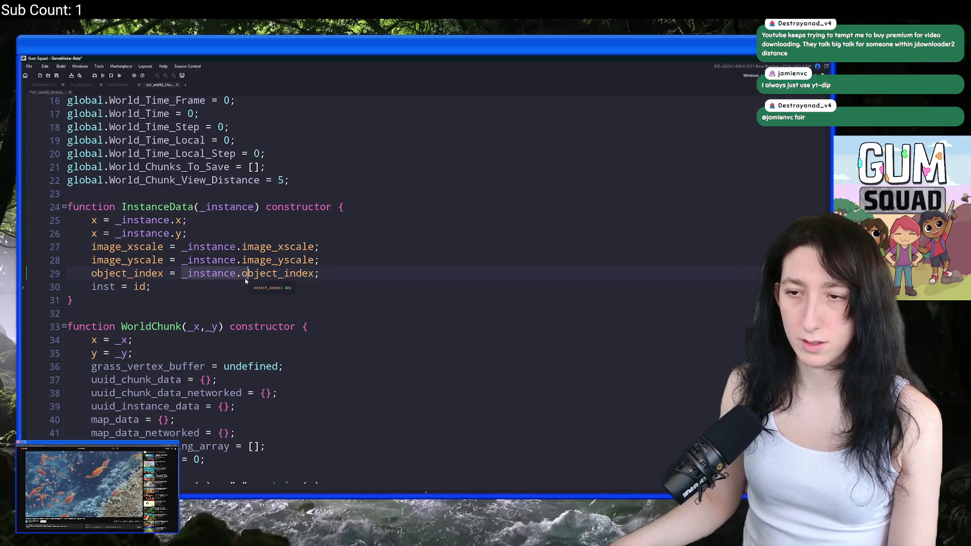
Change line 30 to read inst_id = _instance.
left_click(134, 287)
double_click(231, 206)
key("ctrl+c")
double_click(140, 287)
key("ctrl+v")
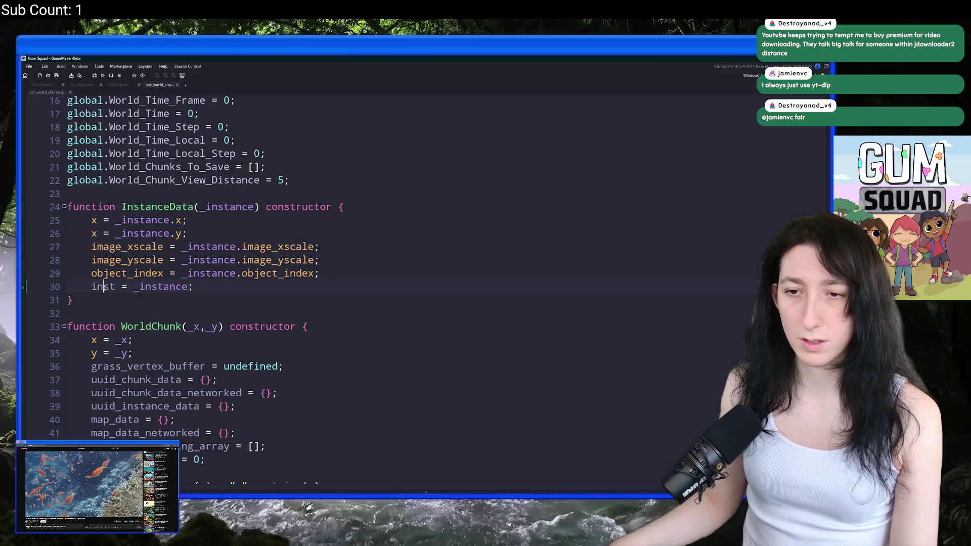
double_click(104, 287)
scroll(196, 288, "down", 2)
left_click(116, 236)
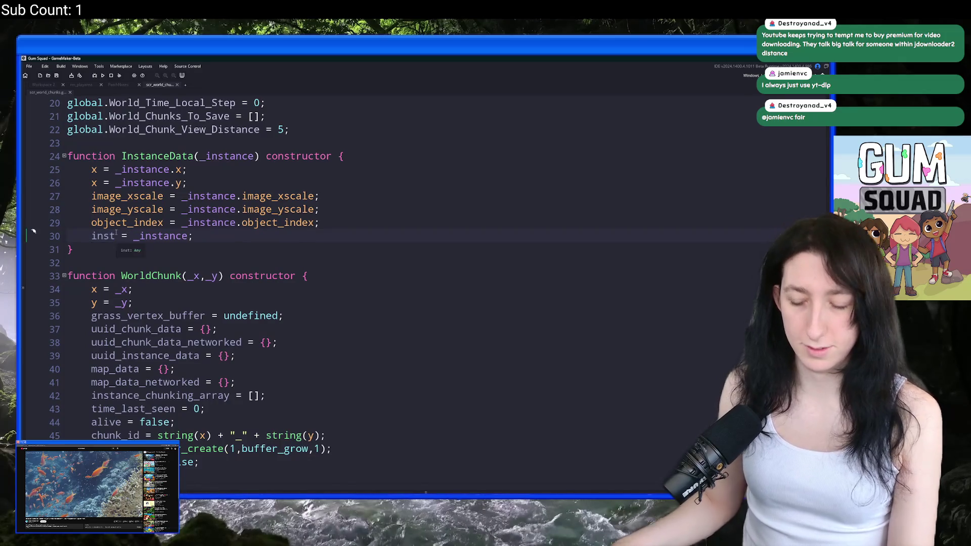
type("_id")
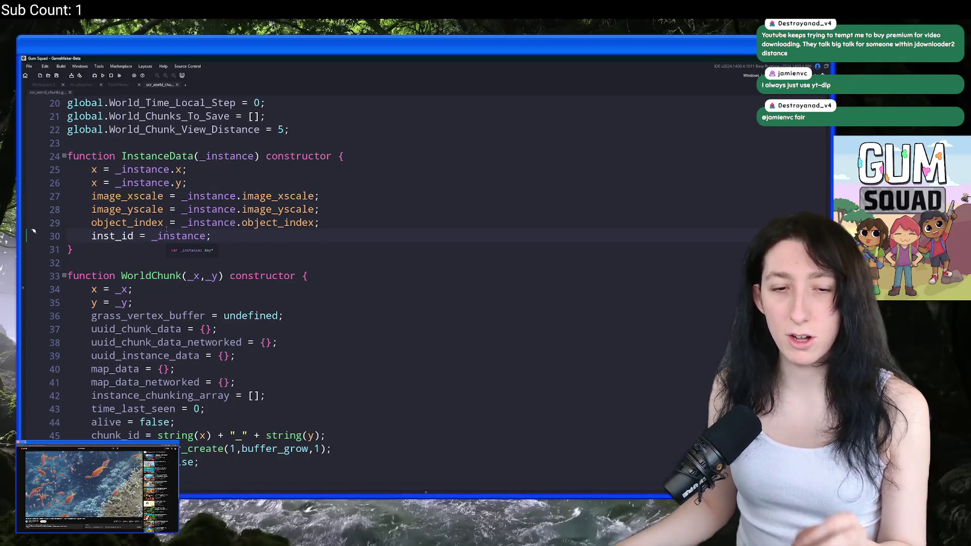
scroll(174, 172, "down", 3)
scroll(174, 172, "down", 14)
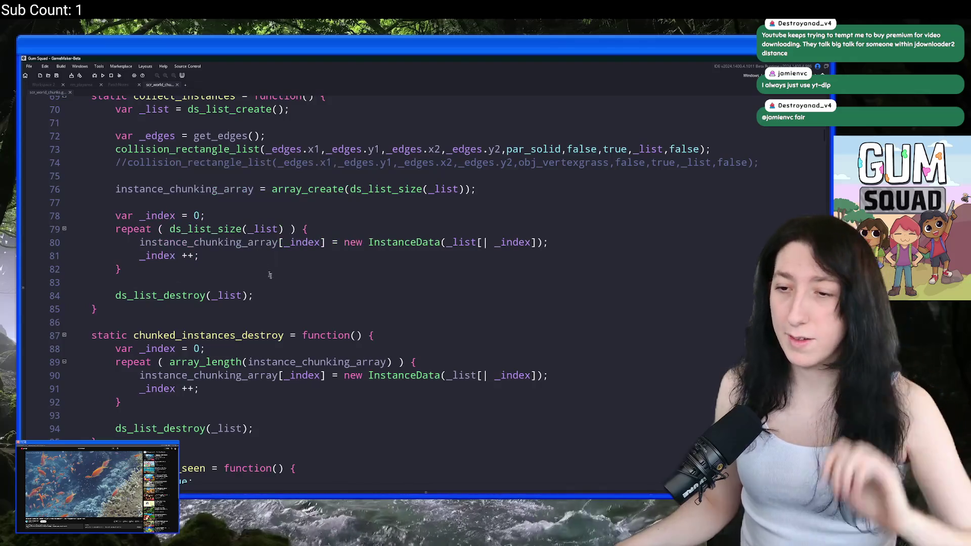
Rewrite line 90 as instance_destroy(instance_chunking_array[_index].inst_id);.
scroll(243, 340, "down", 2)
left_click(279, 312)
left_click(139, 312)
type("instance_destroy(")
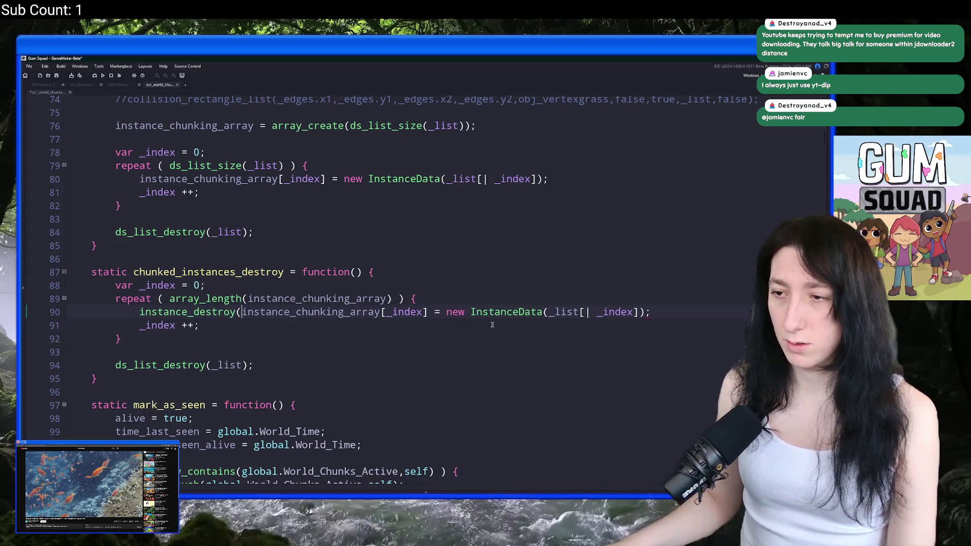
left_click_drag(432, 312, 650, 312)
key("BackSpace")
type(".inst_id);")
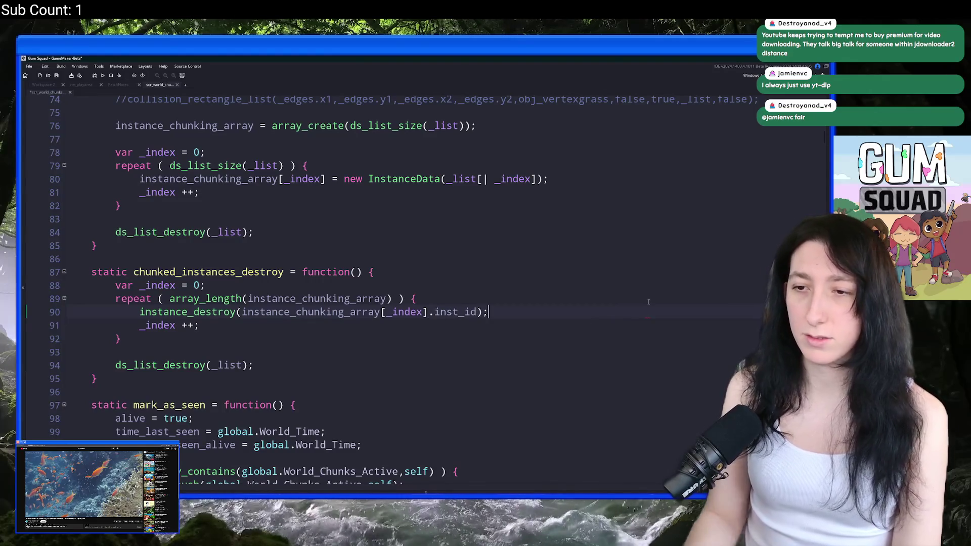
Remove ds_list_destroy and move the index increment inside the brackets as _index ++.
left_click_drag(514, 366, 482, 338)
key("BackSpace")
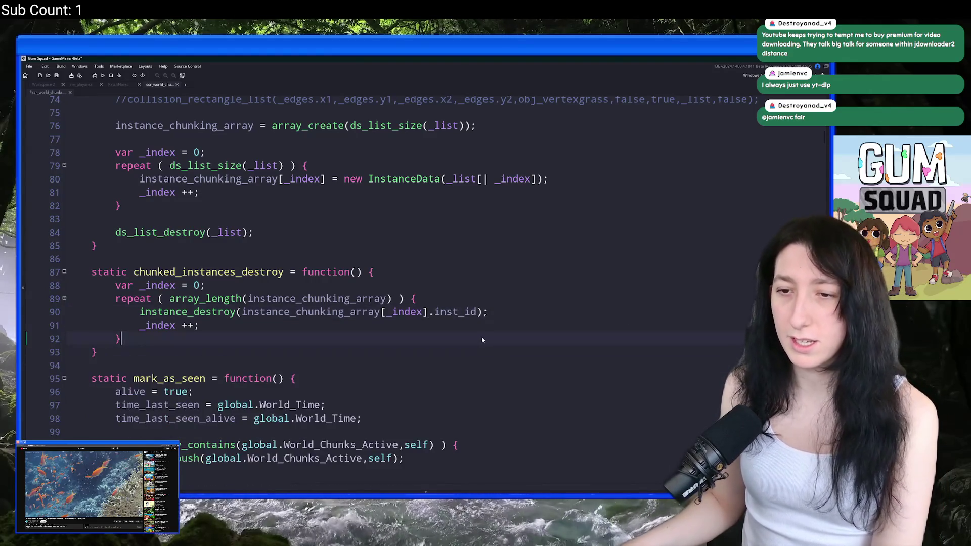
left_click(424, 312)
type("++")
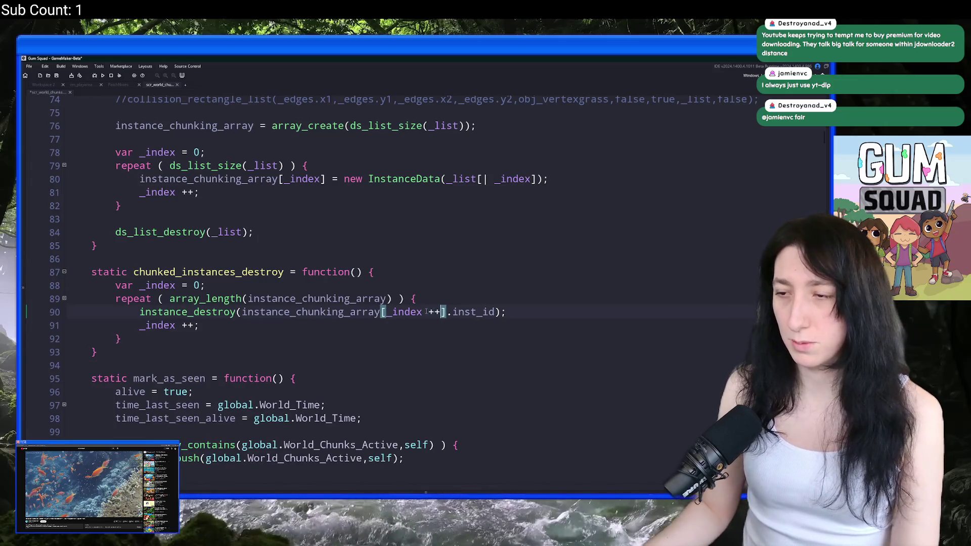
key("End")
key("shift+Down")
key("BackSpace")
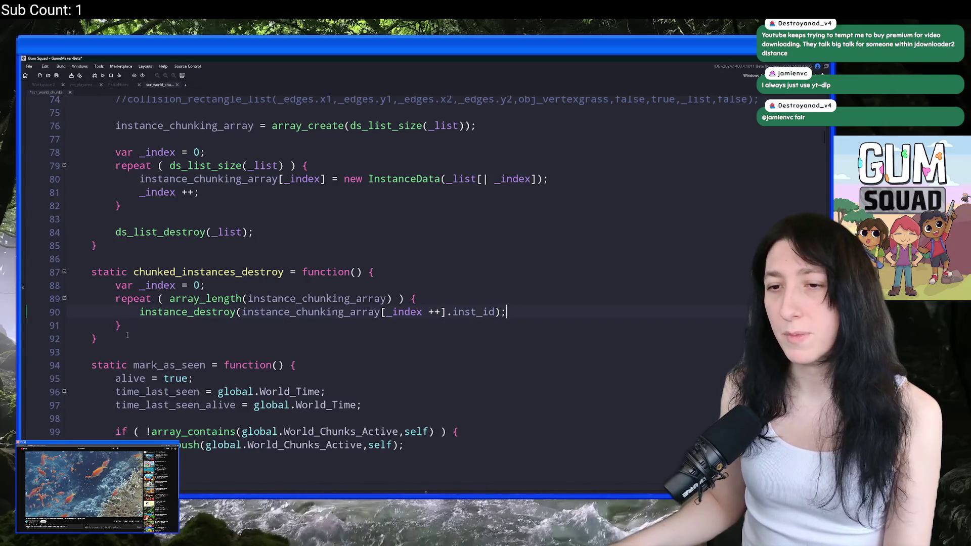
Duplicate the chunked_instances_destroy function below itself.
left_click(128, 335)
key("shift+Up")
key("shift+Up")
key("shift+Up")
key("ctrl+d")
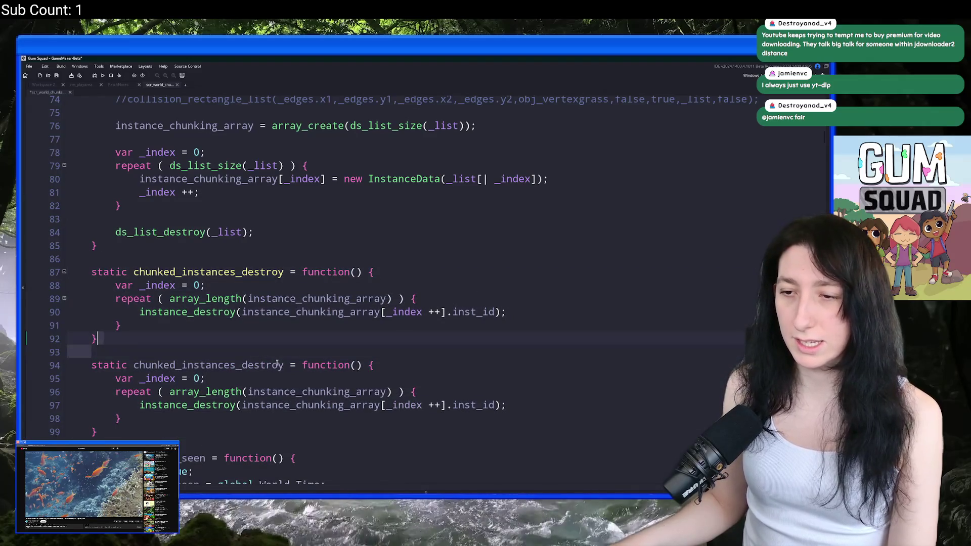
Rename the upper copy to chunked_instances_create.
left_click(256, 365)
left_click(265, 272)
left_click(243, 273)
key("ctrl+Delete")
type("recreate")
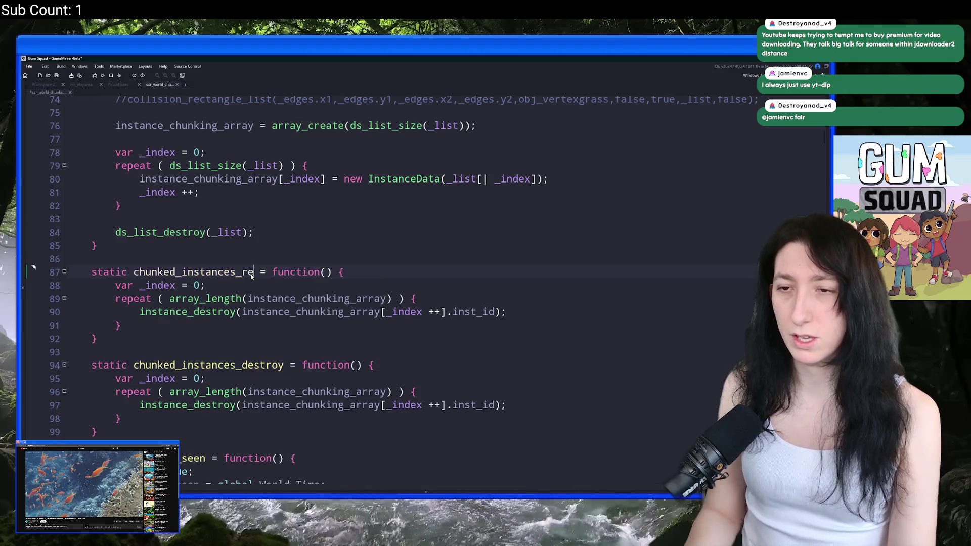
key("Left")
key("Left")
key("Left")
key("BackSpace")
key("BackSpace")
Drop the ++ from the index and begin instance_chunking_array[_index].inst_id = instance_create_depth(.
left_click(284, 286)
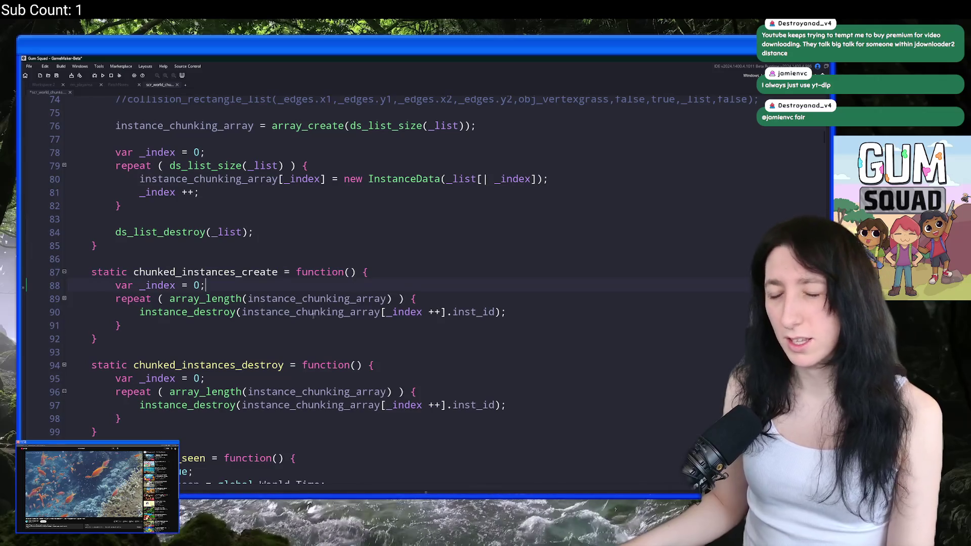
left_click(470, 312)
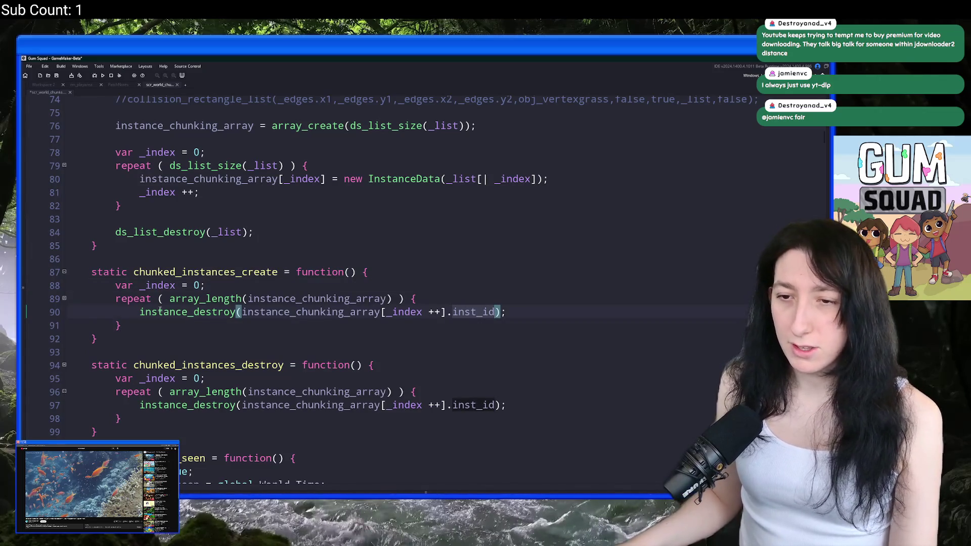
left_click(422, 313)
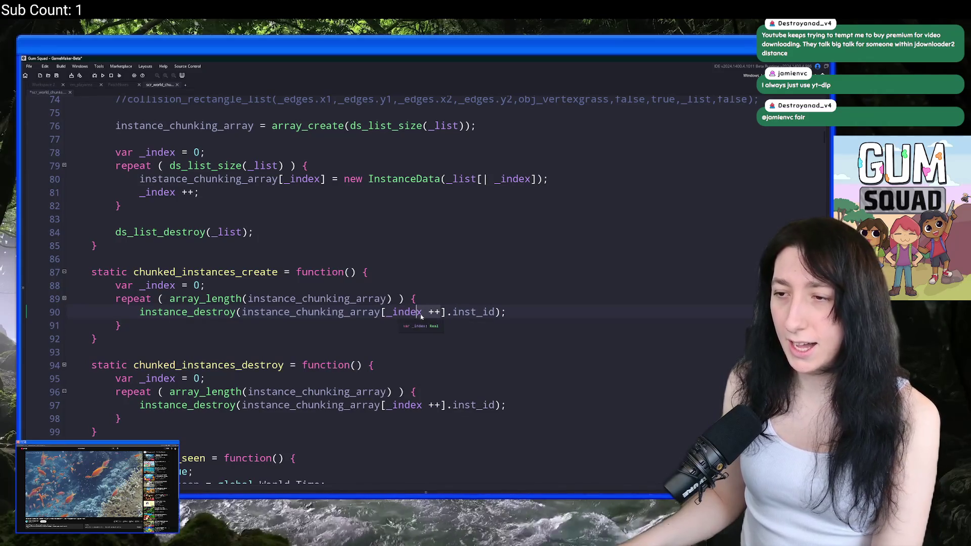
key("Delete")
key("Delete")
key("Delete")
left_click_drag(477, 312, 242, 312)
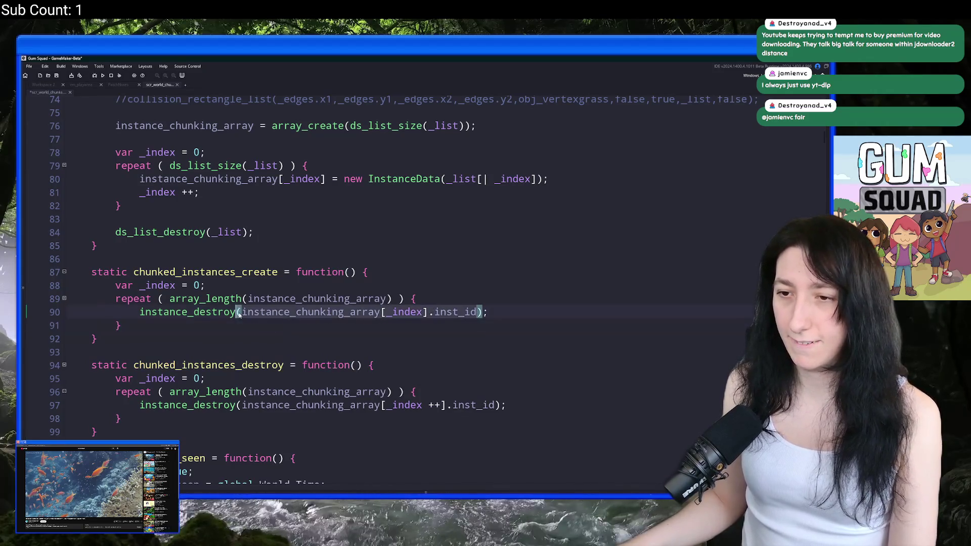
left_click(430, 298)
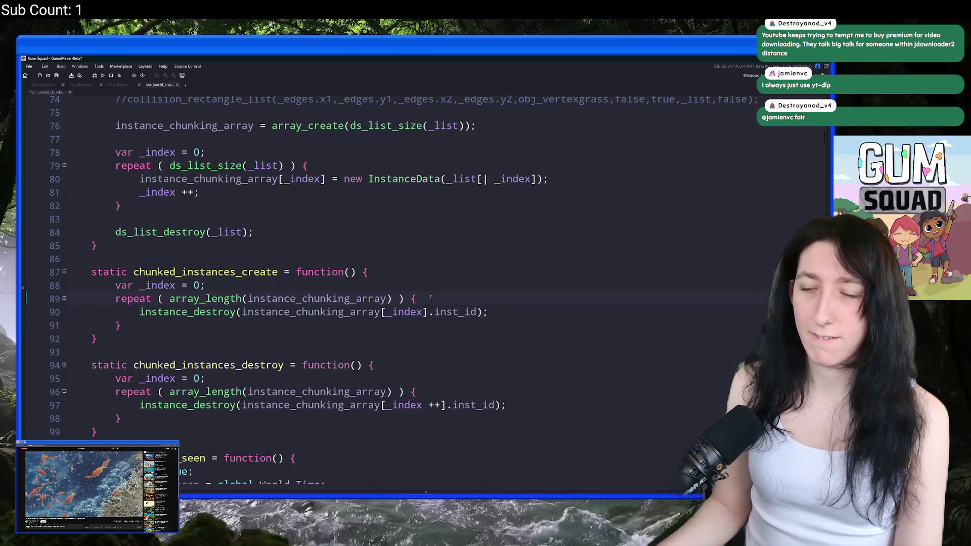
key("Return")
type("instance_chunking_array[_index].inst_id = instance_create_depth)")
key("BackSpace")
type("(")
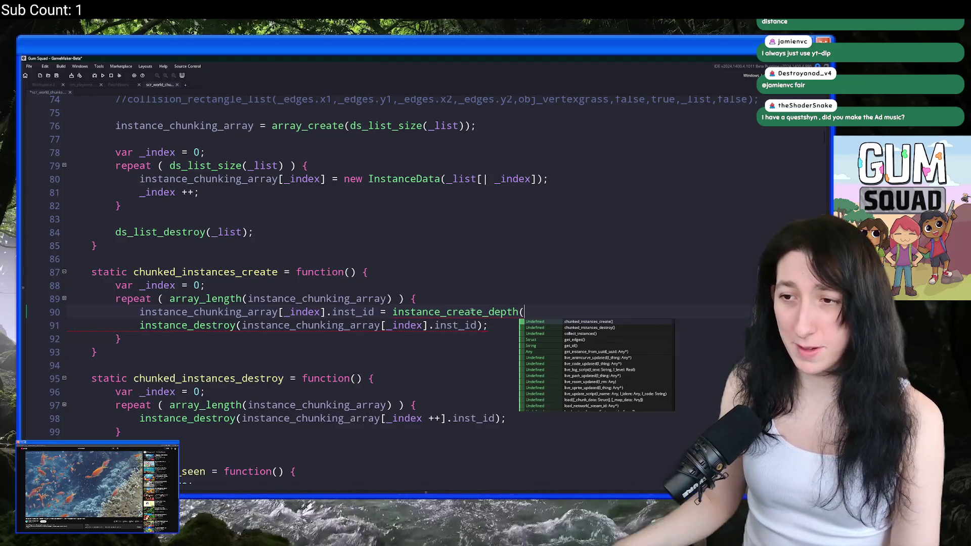
scroll(534, 305, "down", 1)
scroll(534, 305, "down", 1)
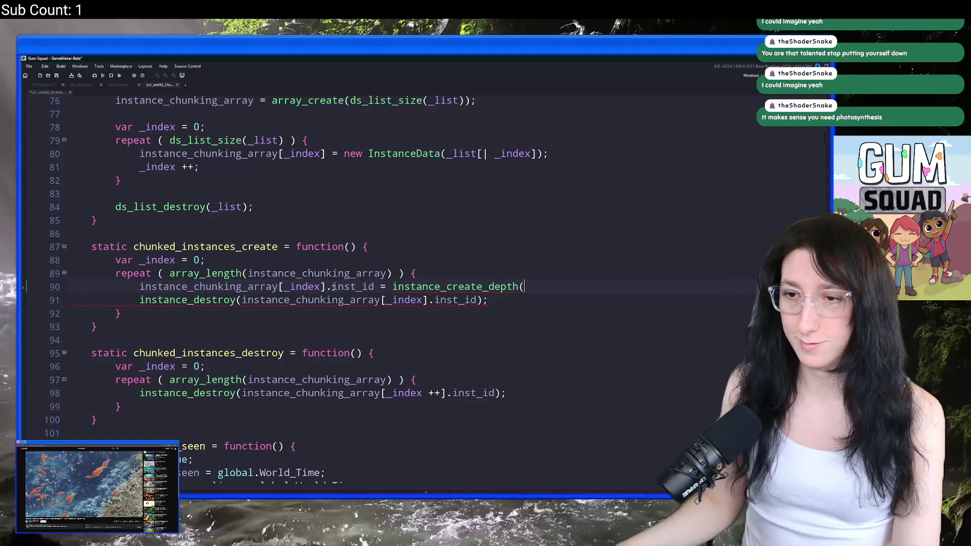
Declare var _data; and set _data = instance_chunking_array[_index] in chunked_instances_create.
left_click_drag(328, 287, 143, 286)
left_click(237, 260)
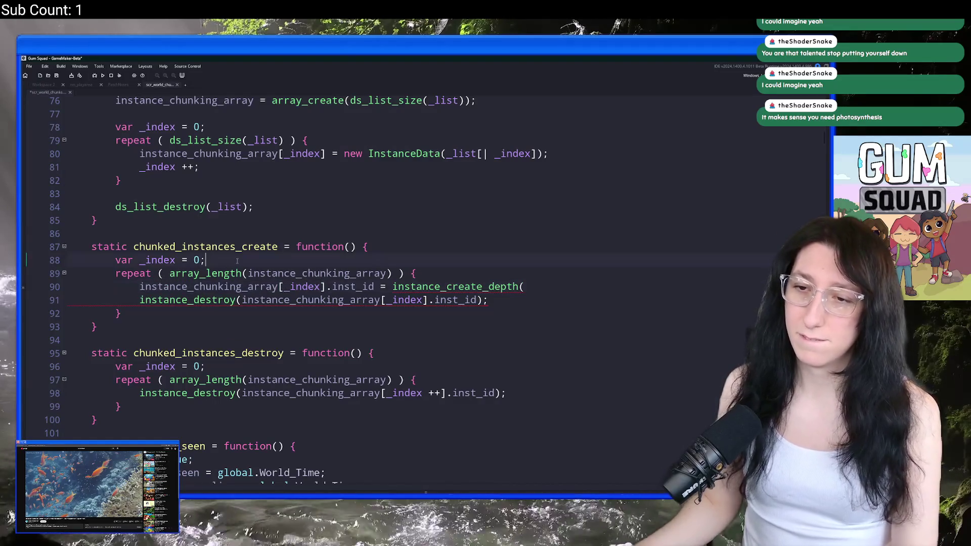
key("Return")
type("var _inst;")
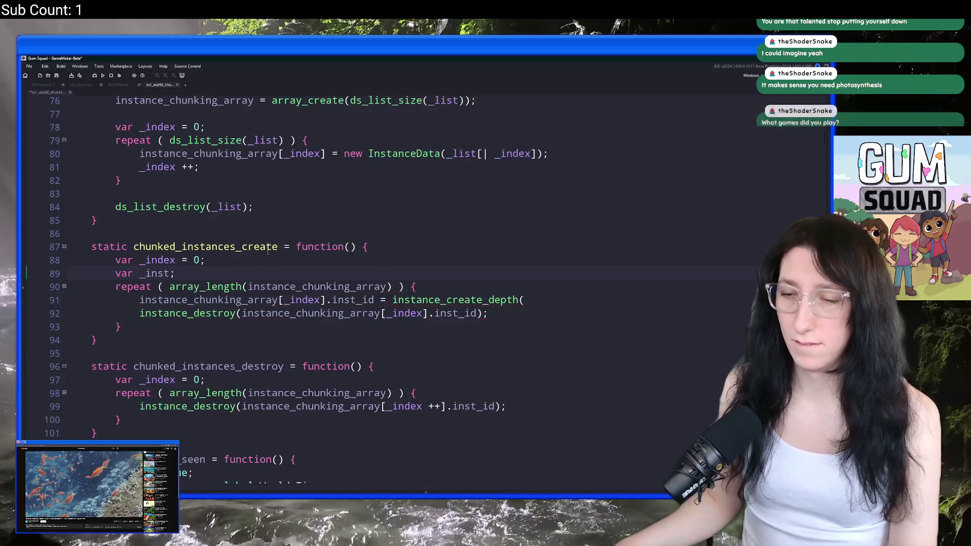
left_click_drag(146, 273, 169, 273)
type("daya")
key("BackSpace")
key("BackSpace")
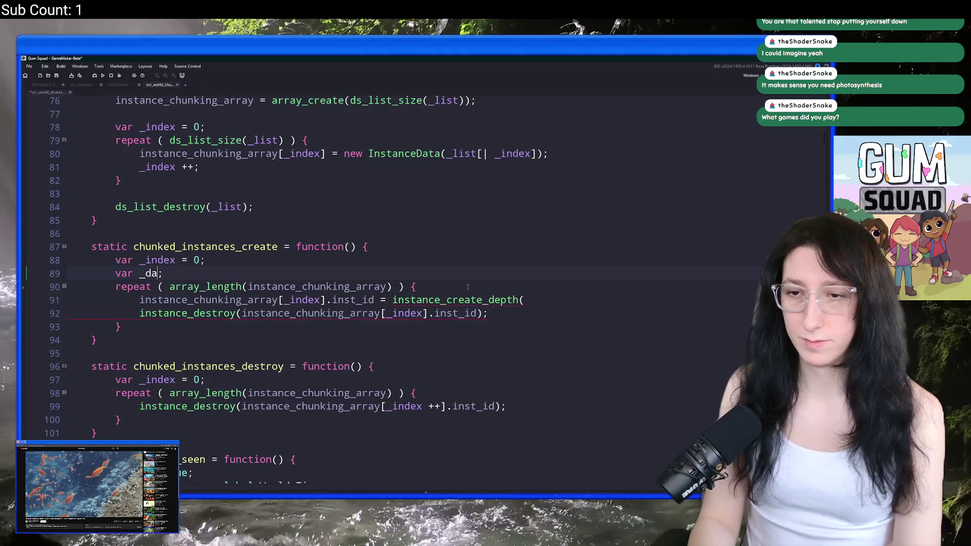
type("ta")
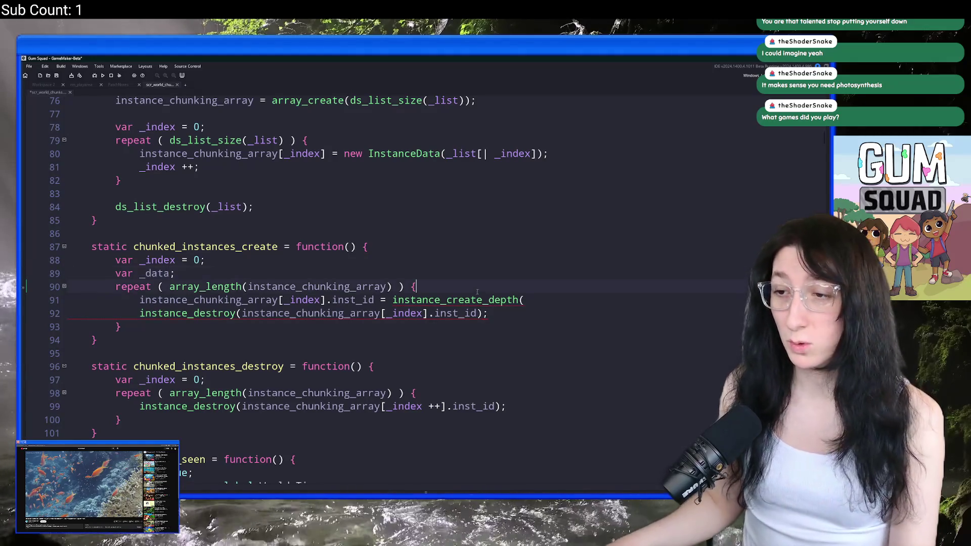
key("Return")
type("_data = instance_chunking_array[_index];")
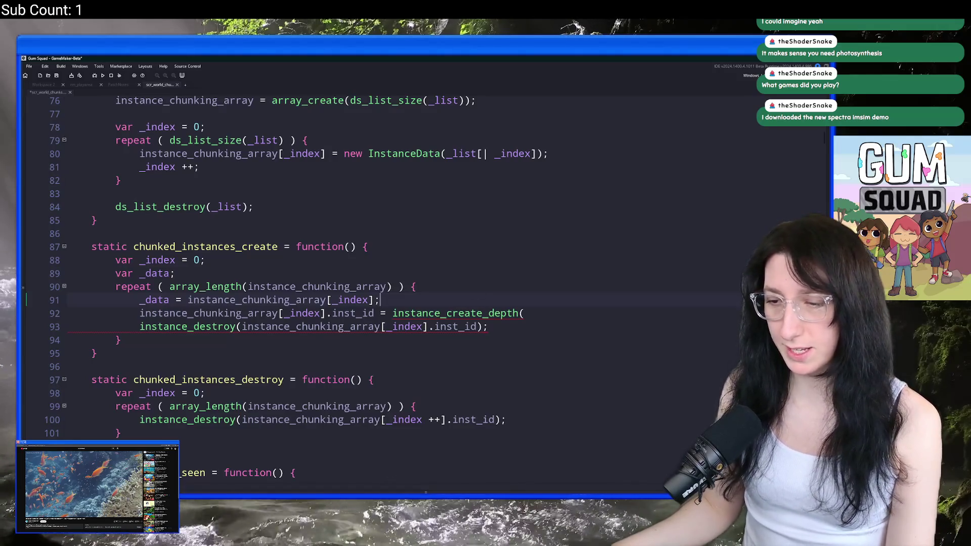
Launch Steam from the Windows search.
key("super")
type("steam")
key("Return")
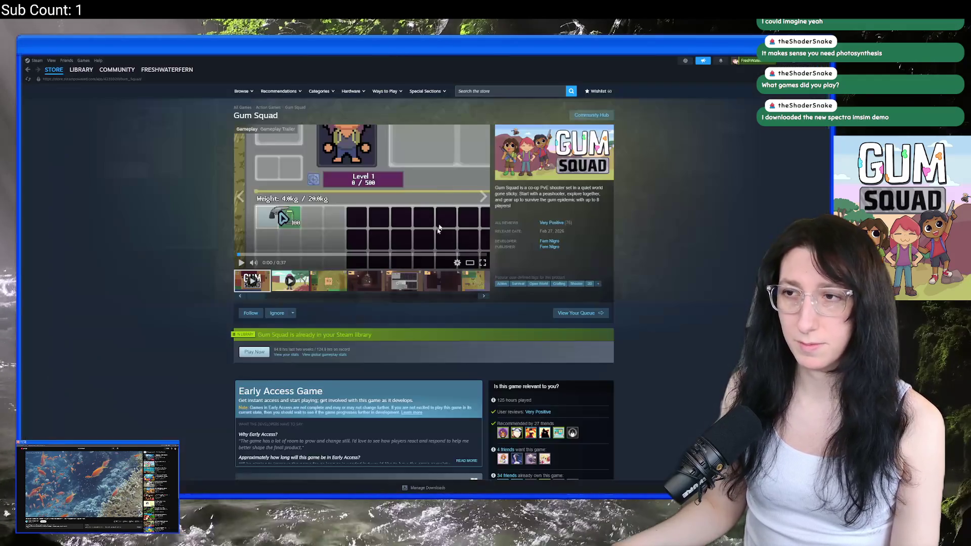
Search the Steam store for spectra, open the Spectra page and pause its trailer.
left_click(501, 91)
type("spectra ")
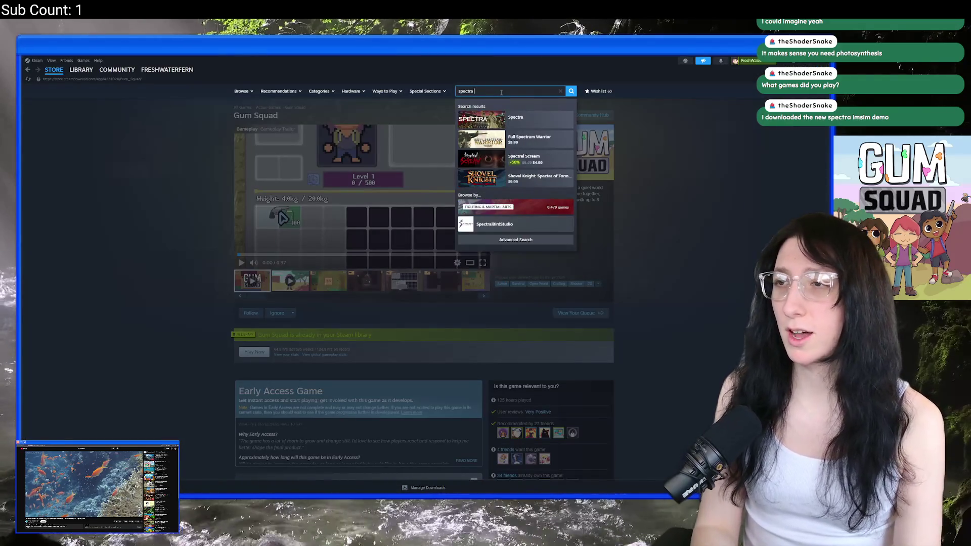
type("insim")
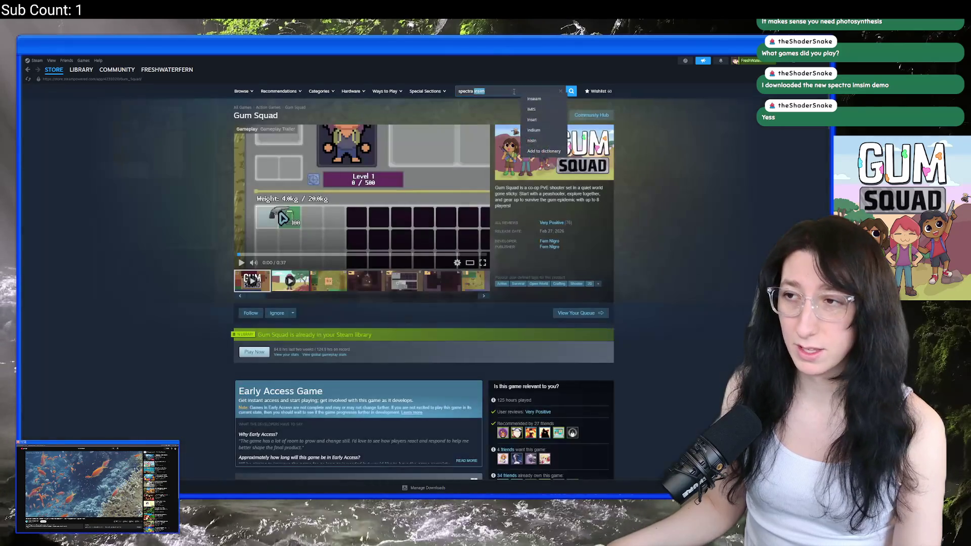
left_click(508, 91)
key("BackSpace")
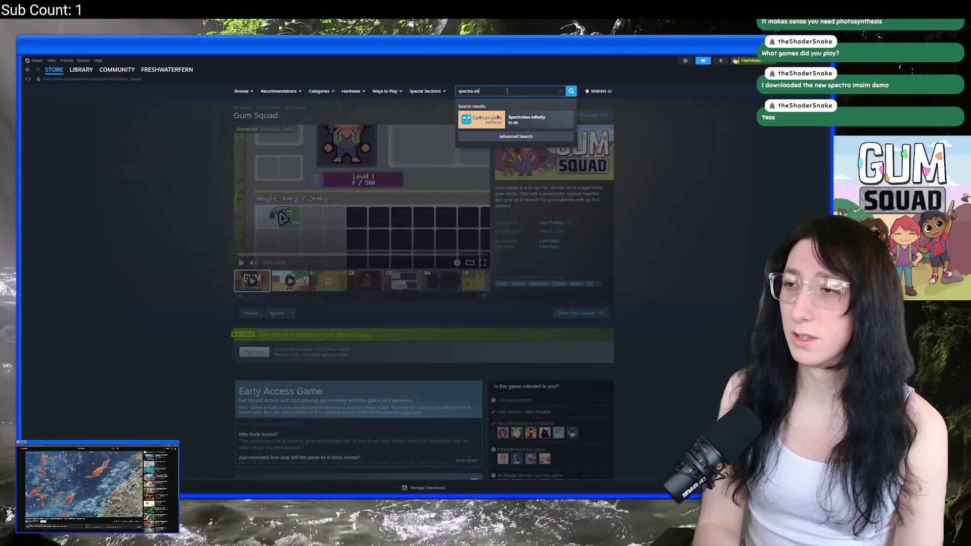
key("ctrl+a")
type("spectra")
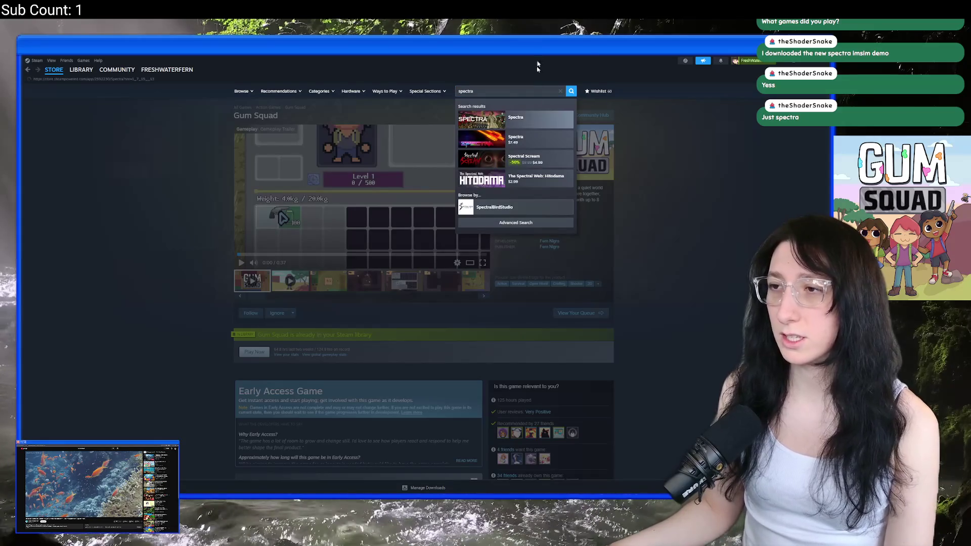
left_click(564, 119)
left_click(360, 235)
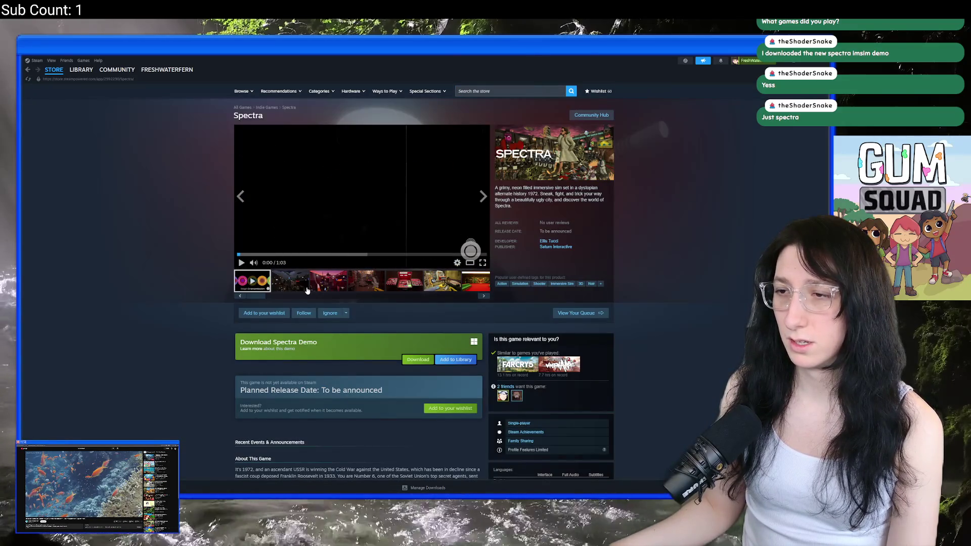
Page through Spectra screenshots 3 to 12 in the full-size viewer.
left_click(328, 280)
left_click(342, 251)
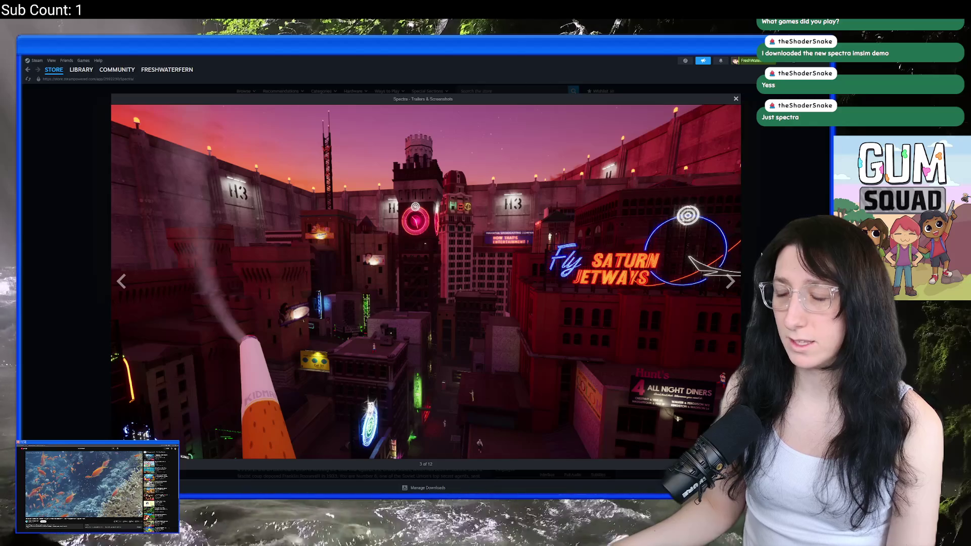
left_click(730, 282)
left_click(730, 281)
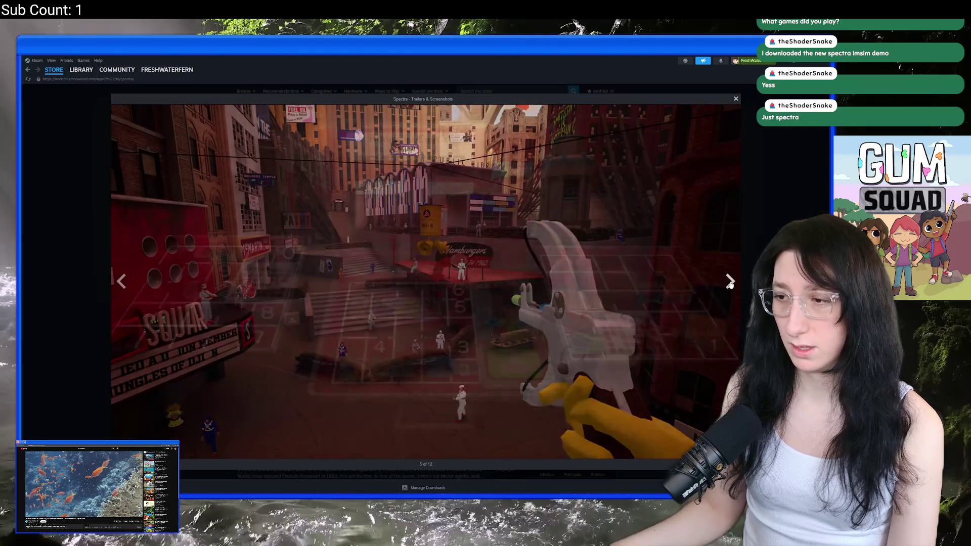
left_click(730, 282)
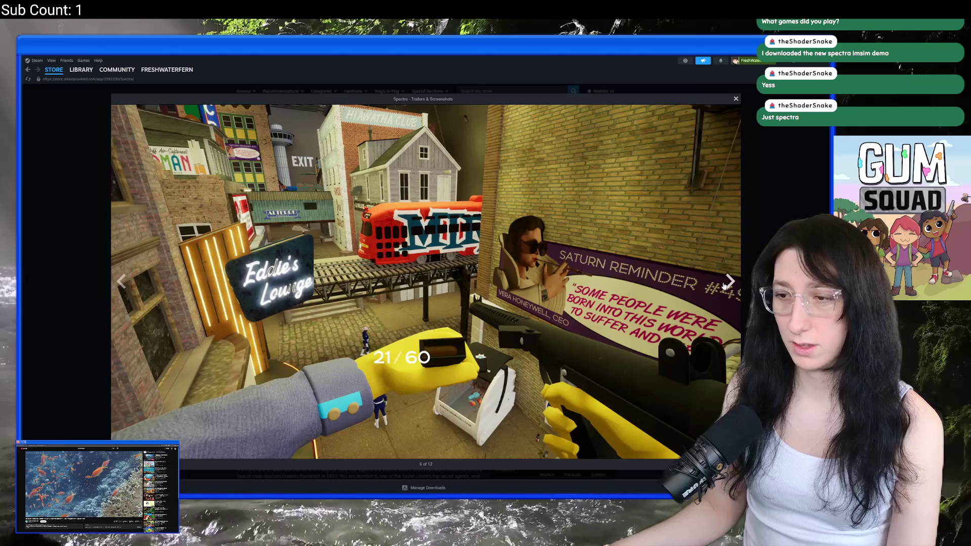
left_click(728, 281)
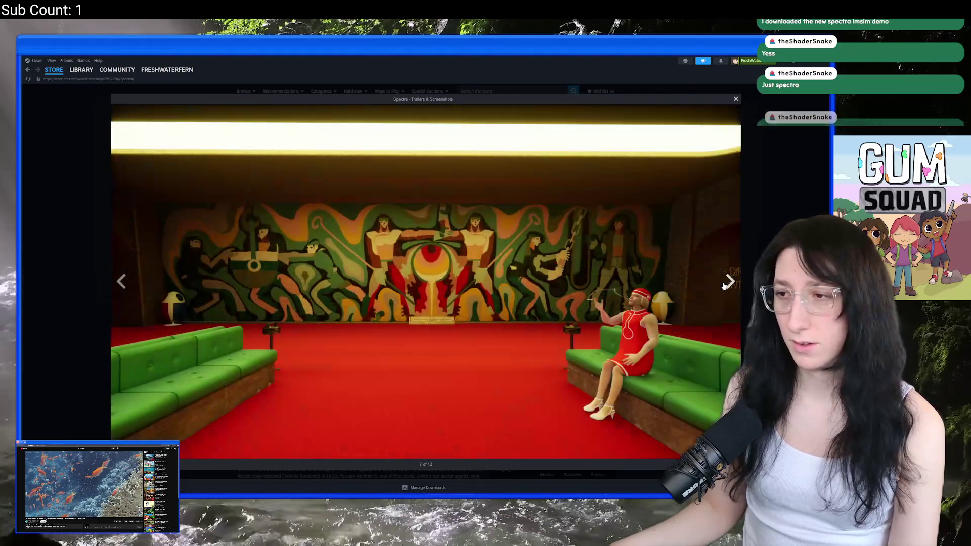
left_click(724, 286)
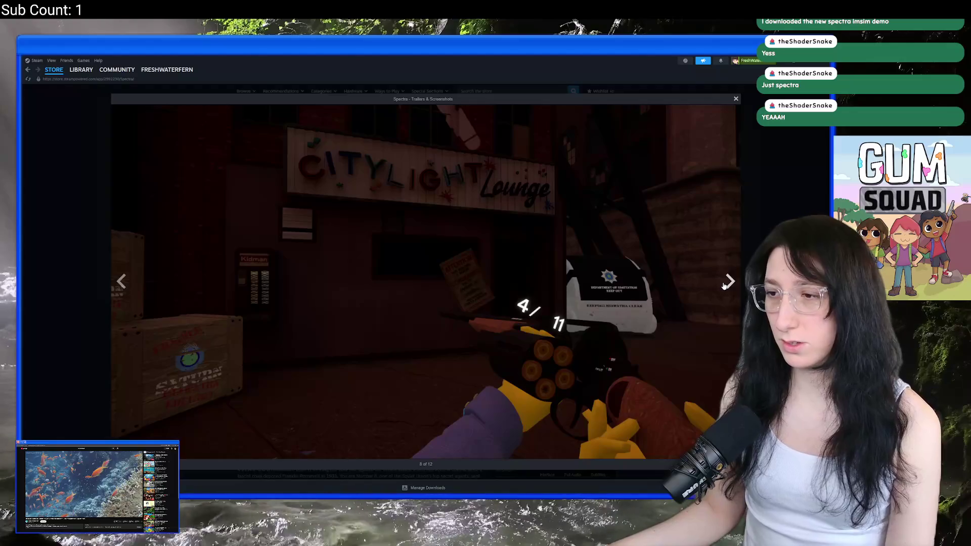
left_click(726, 284)
left_click(729, 289)
left_click(730, 291)
left_click(730, 292)
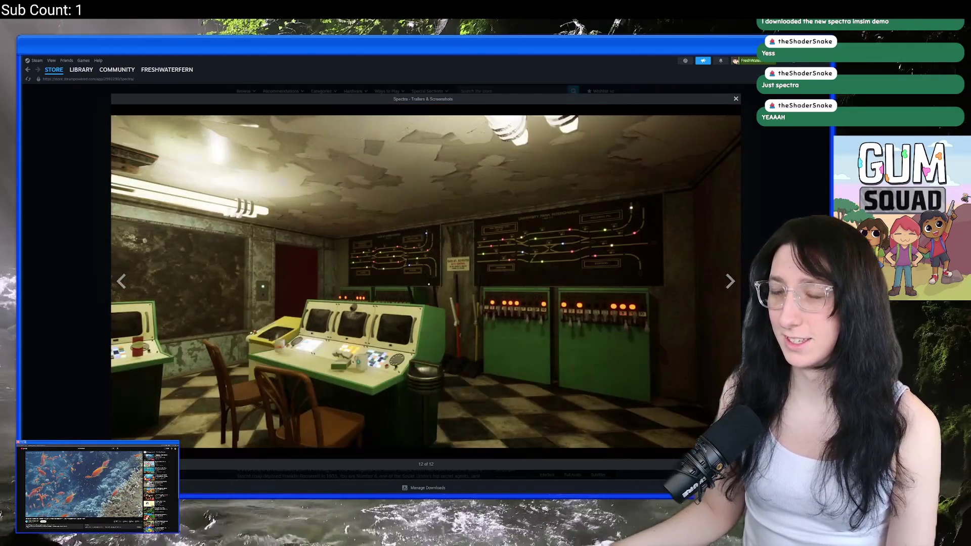
key("Escape")
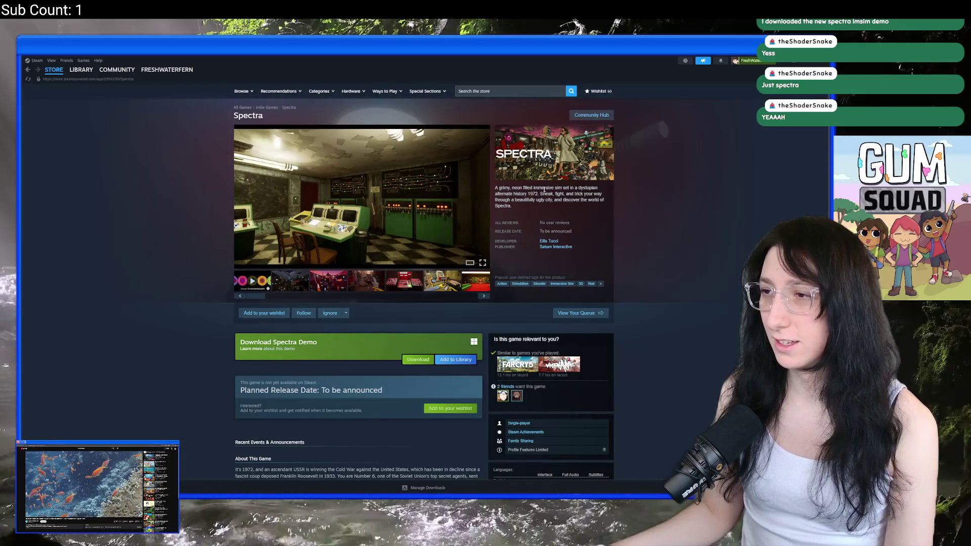
Play the Spectra trailer with sound on in full screen.
left_click(251, 282)
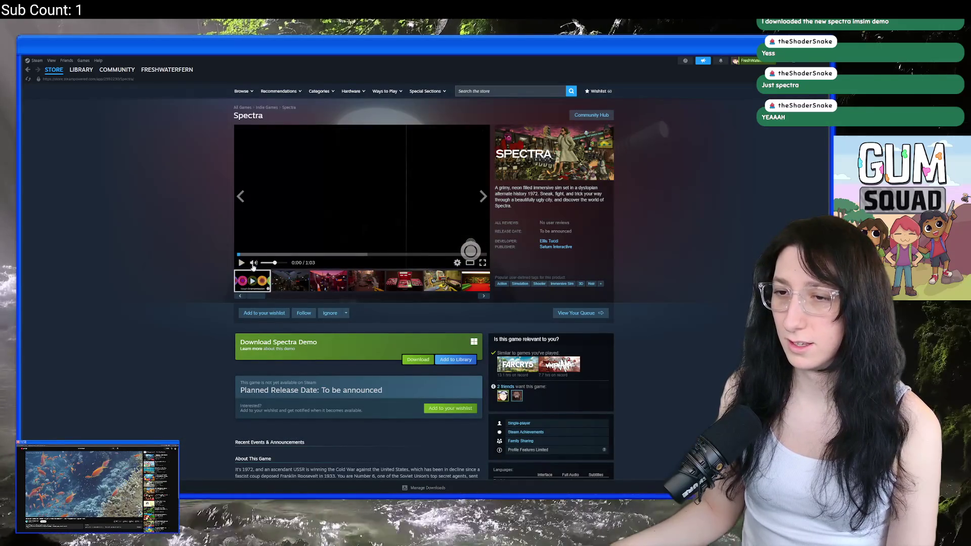
left_click(255, 255)
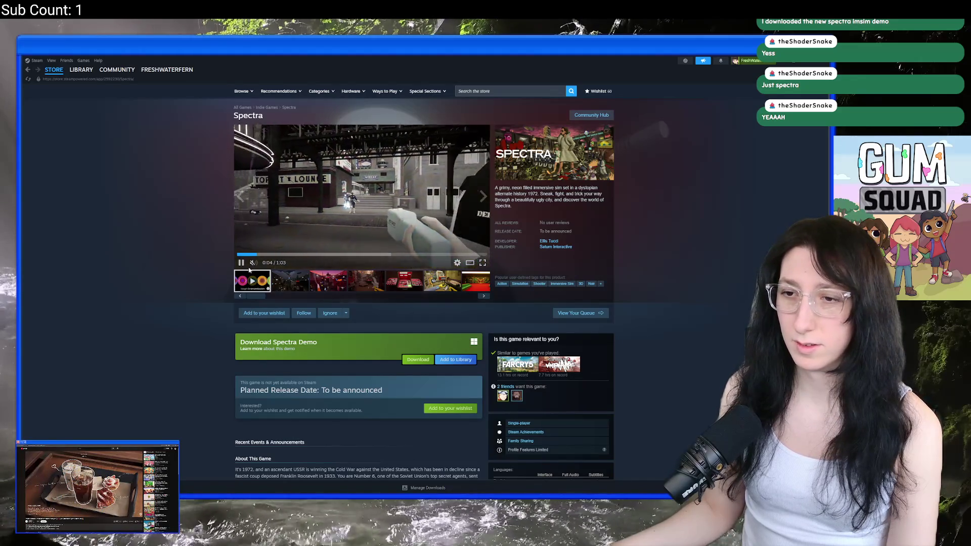
left_click(275, 263)
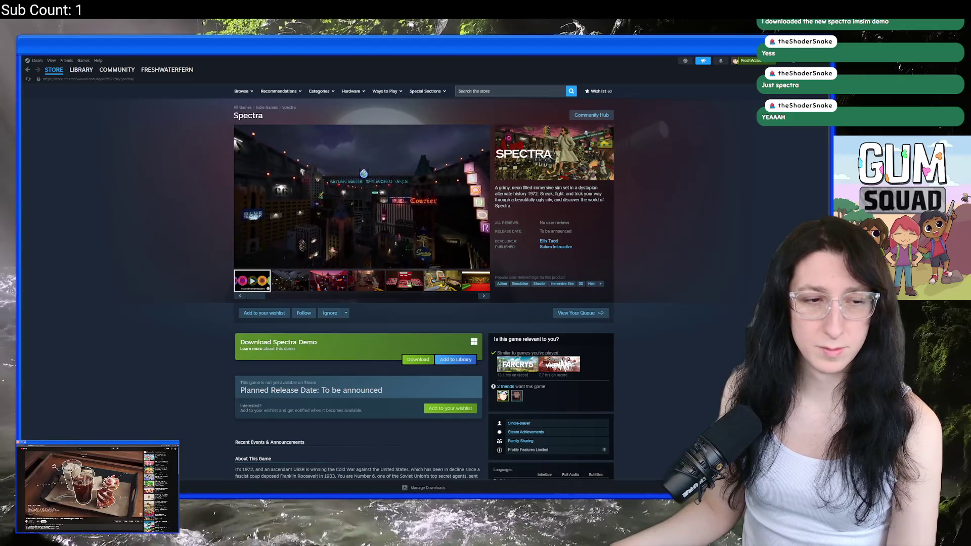
mouse_move(257, 265)
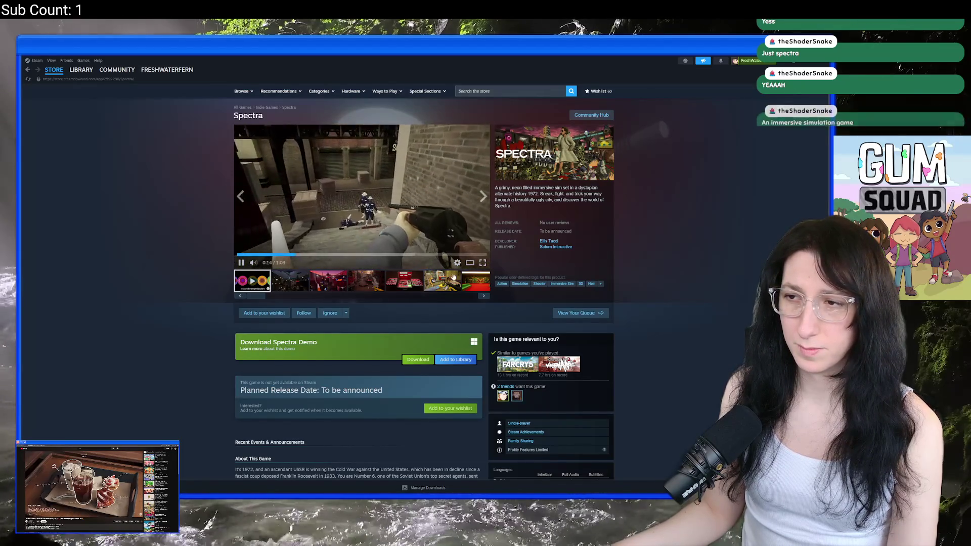
left_click(482, 262)
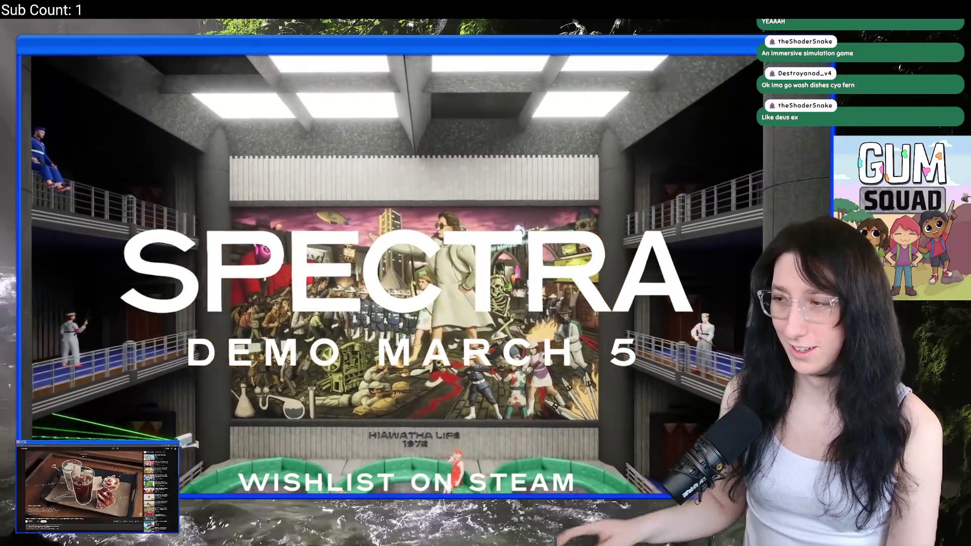
Exit the fullscreen Spectra trailer back to its Steam store page.
right_click(474, 426)
key("Escape")
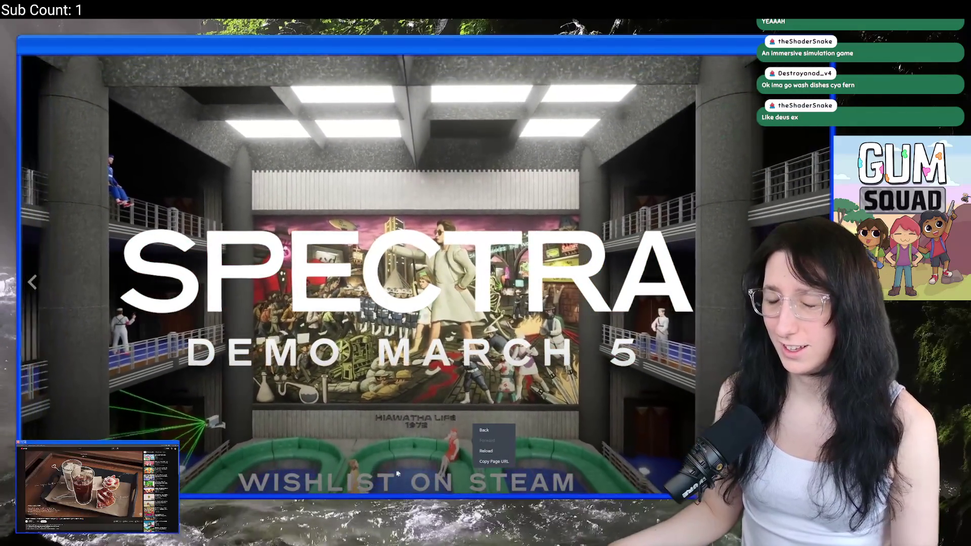
key("Escape")
Browse the store page and view the other games by Spectra's developer, then return to GameMaker.
scroll(375, 399, "down", 4)
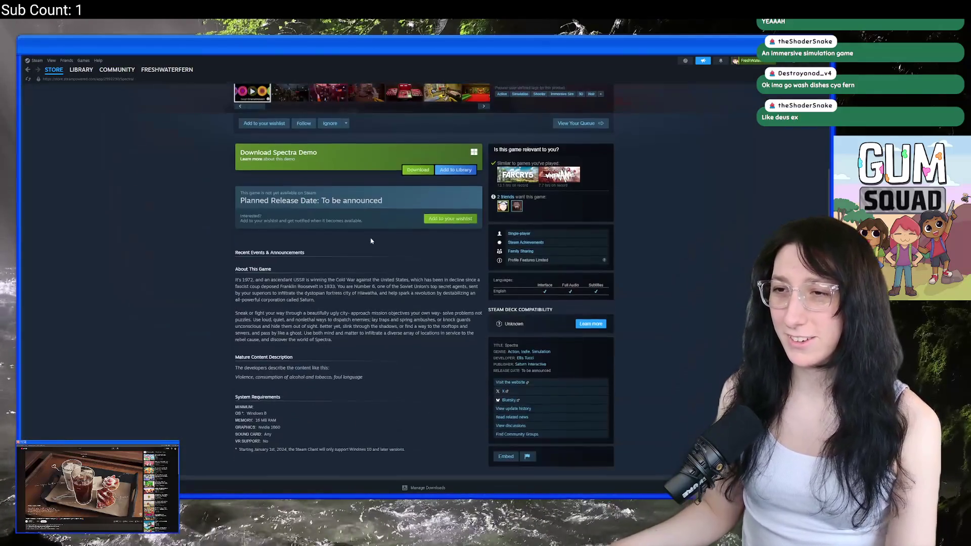
scroll(369, 240, "up", 2)
scroll(321, 382, "down", 3)
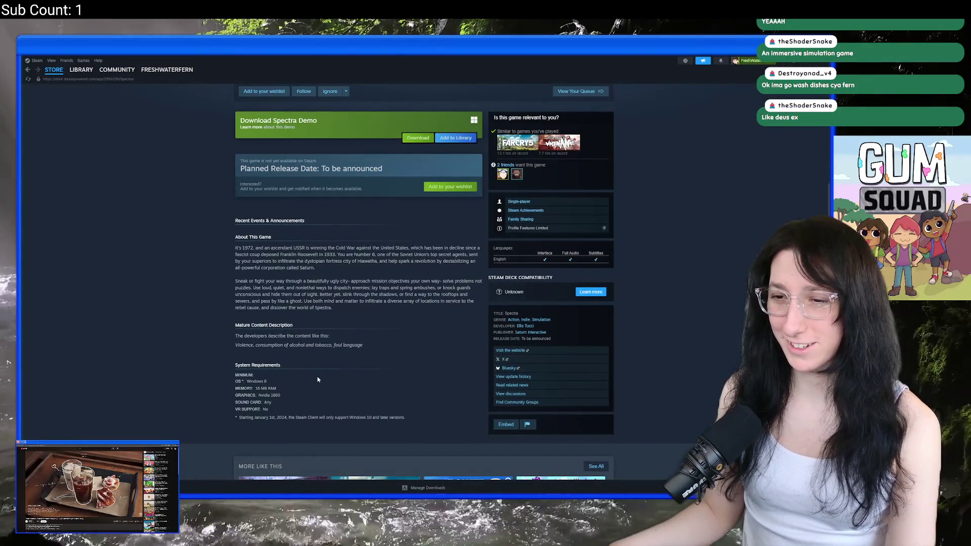
scroll(319, 374, "up", 5)
left_click(548, 241)
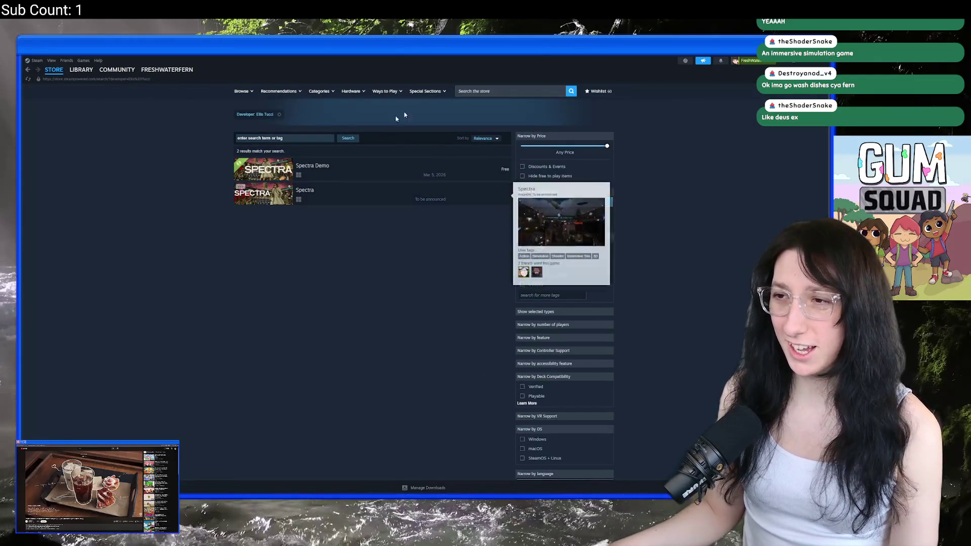
key("alt+Tab")
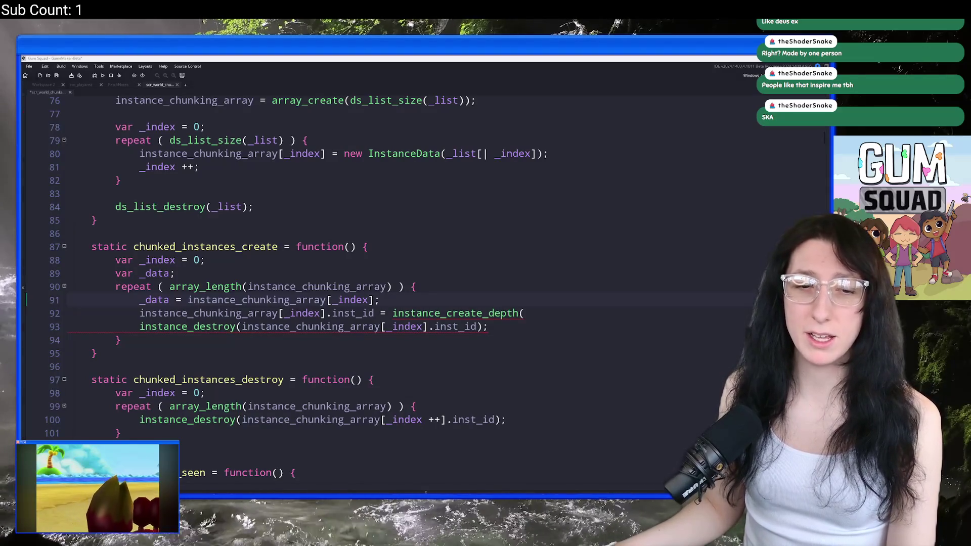
Retitle the Twitch stream 'Professional programmer makes games', save it, and minimize the browser.
key("alt+Tab")
left_click(405, 143)
left_click_drag(464, 129, 394, 124)
type("P")
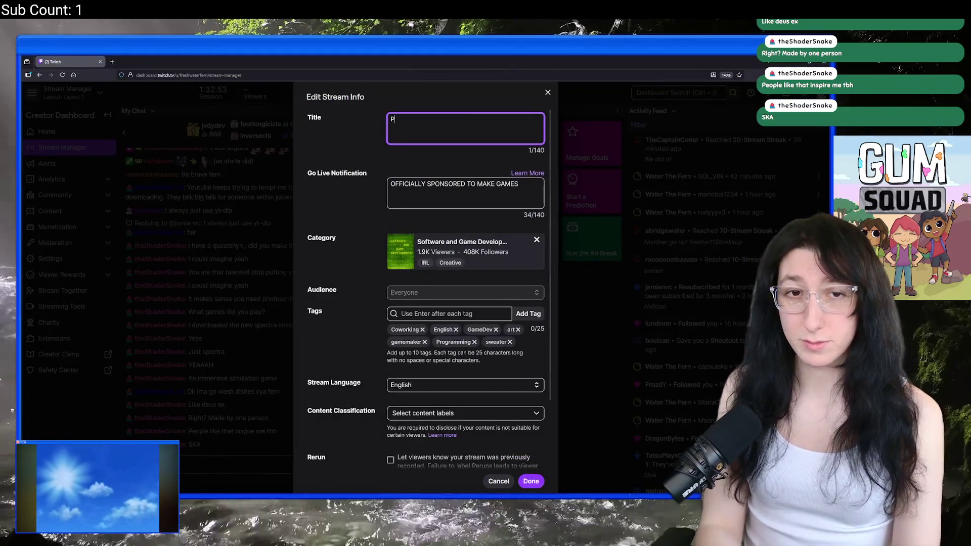
type("rofessional progr")
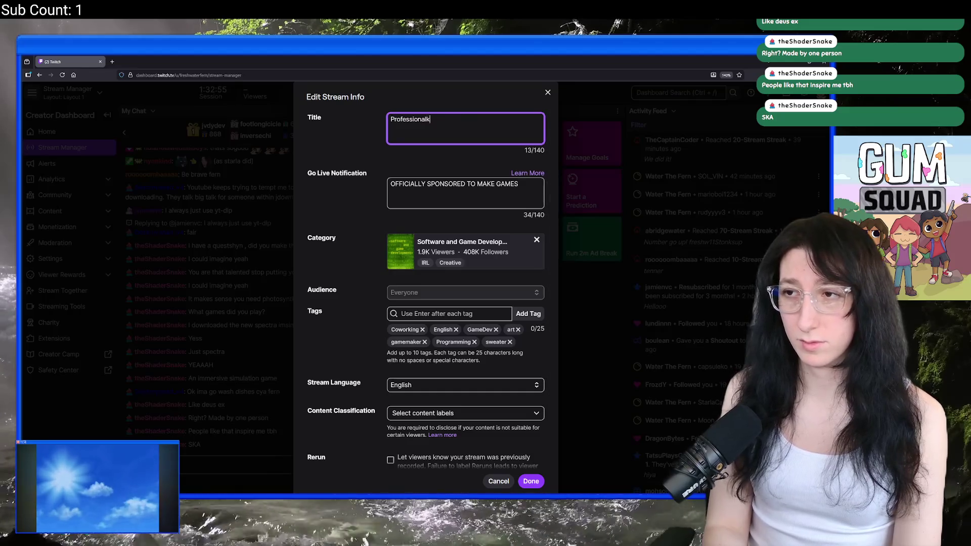
type("ammer ")
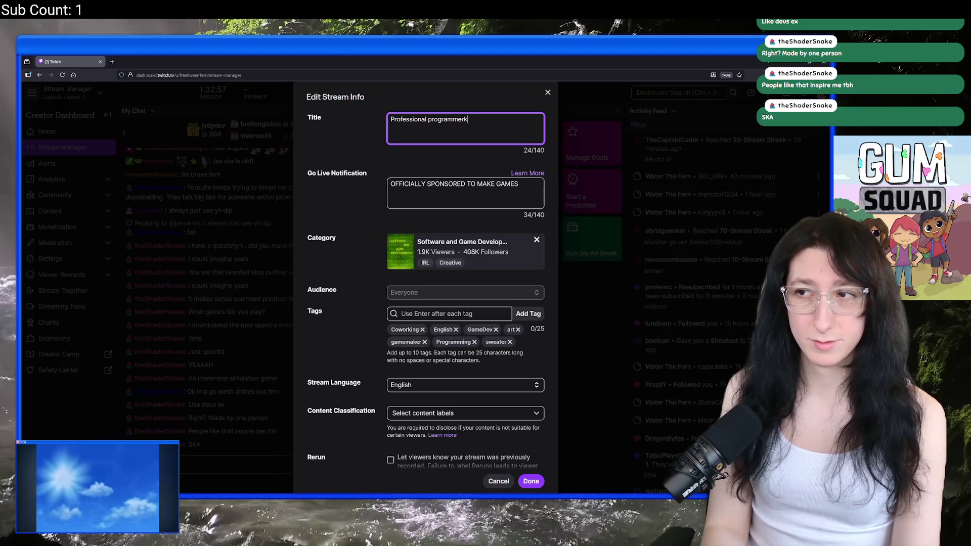
type("makes games")
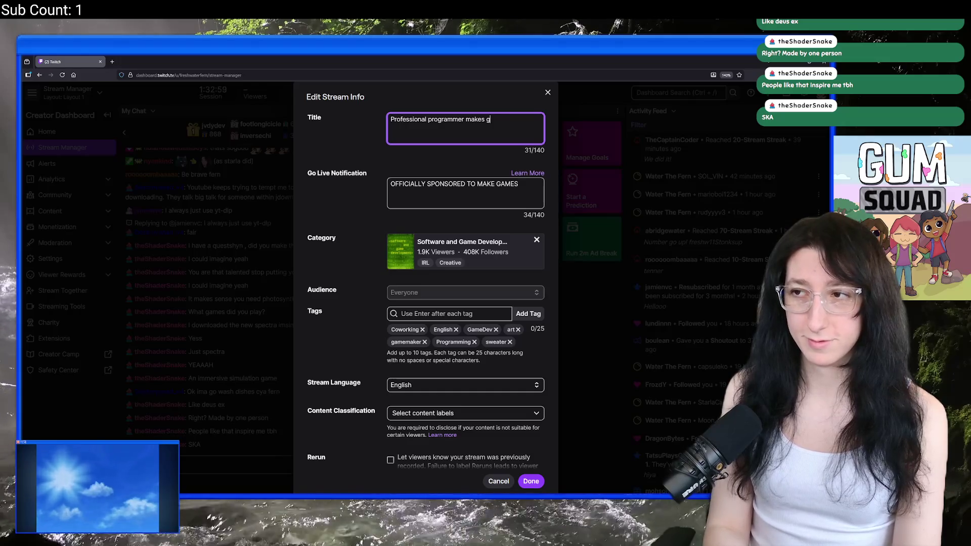
left_click(528, 483)
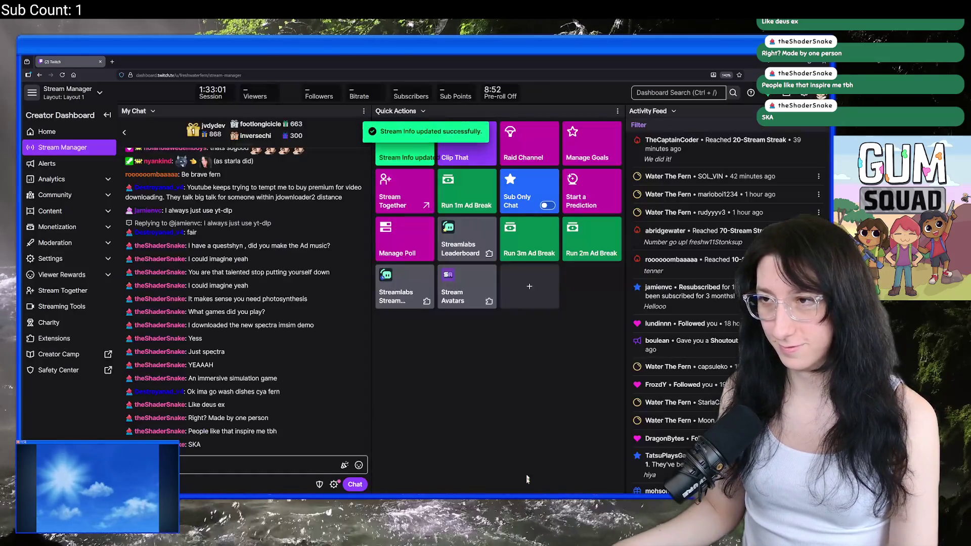
key("super+Down")
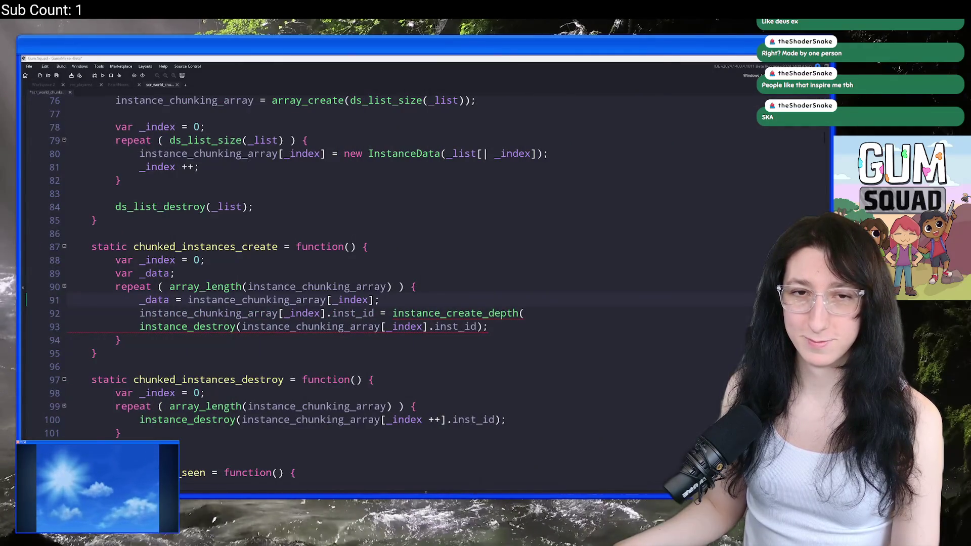
Make line 92 read _data.inst_id = instance_create_depth(_data.x,_data.y,0,_data.object_index) and save the project.
left_click(564, 314)
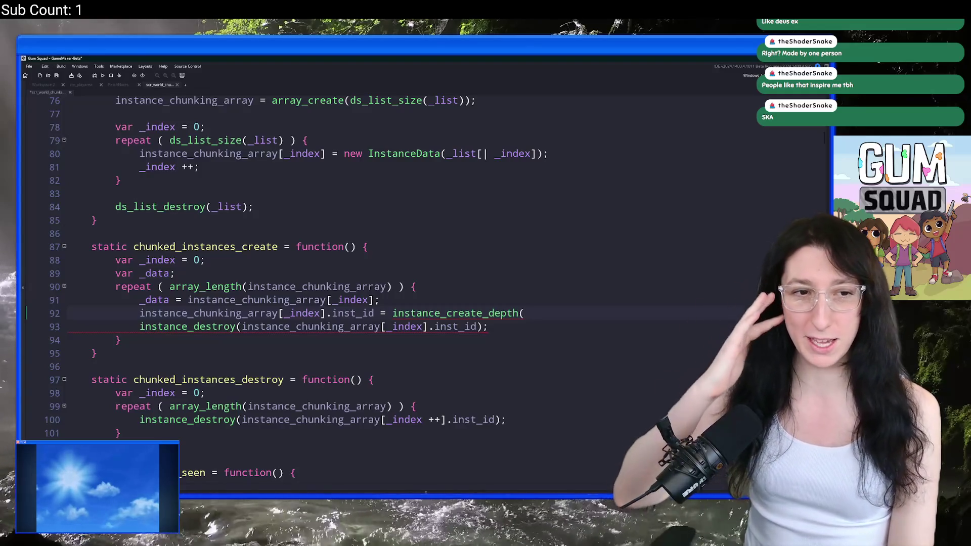
mouse_move(582, 314)
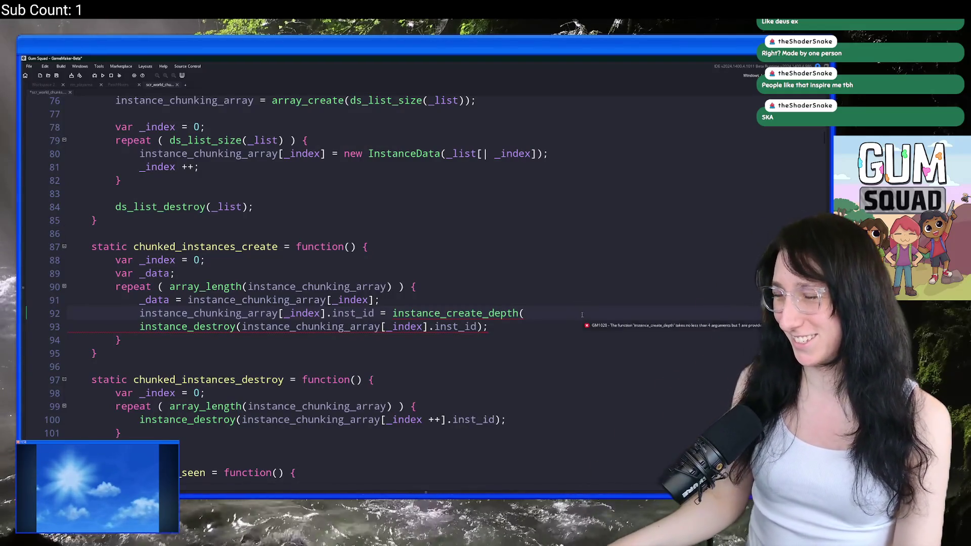
scroll(582, 315, "down", 1)
scroll(582, 315, "up", 1)
key("ctrl+alt+Return")
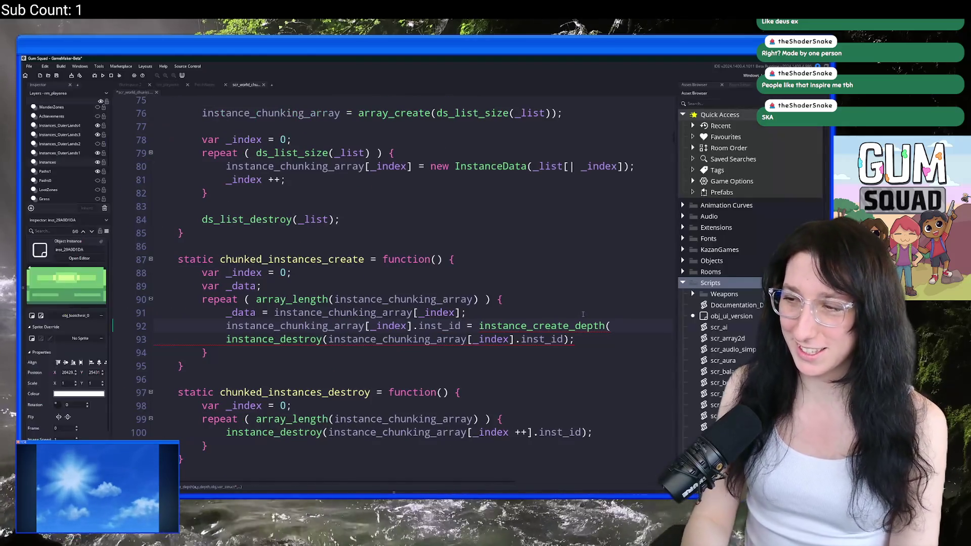
key("ctrl+alt+Return")
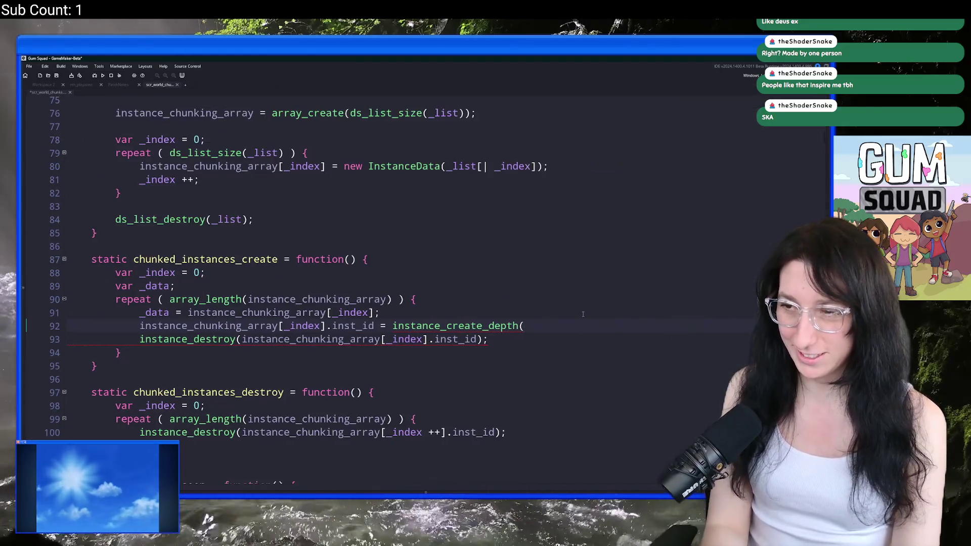
key("ctrl+space")
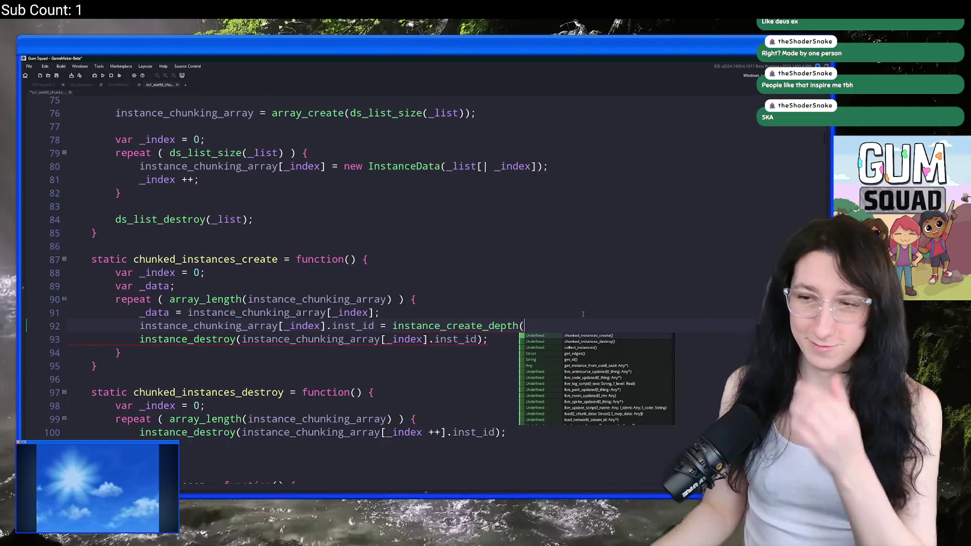
key("Home")
key("Up")
left_click_drag(330, 326, 140, 326)
type("_data.inst")
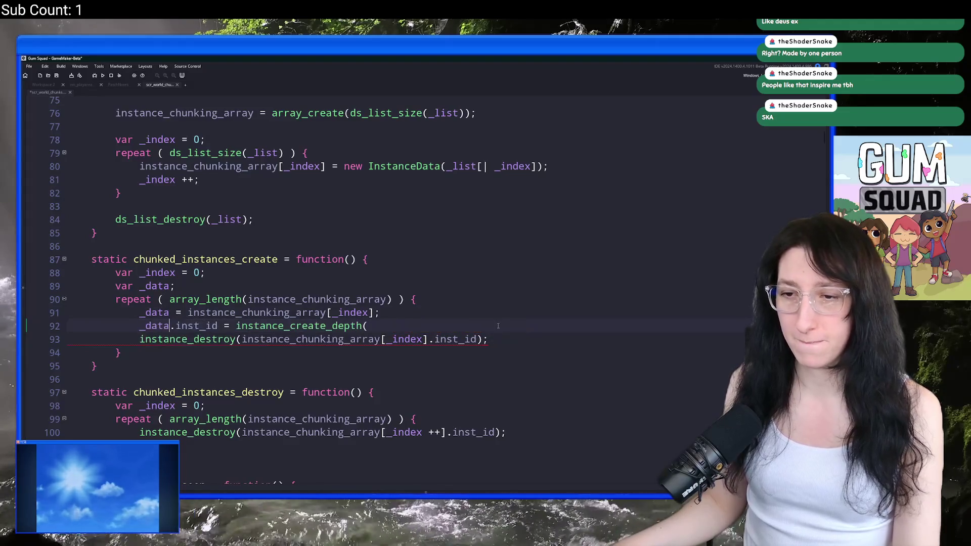
type("_id = instance_create_depth(_data.x")
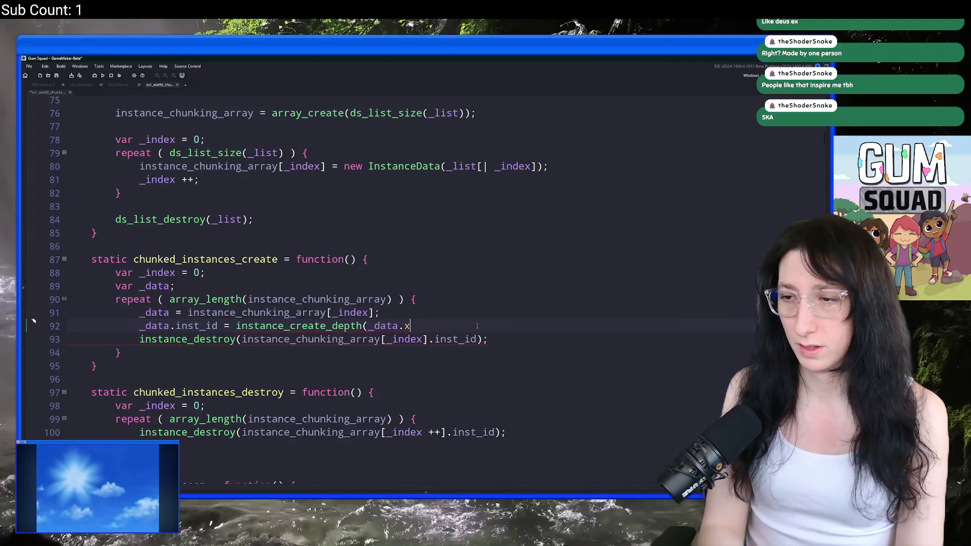
type(",_data.y,")
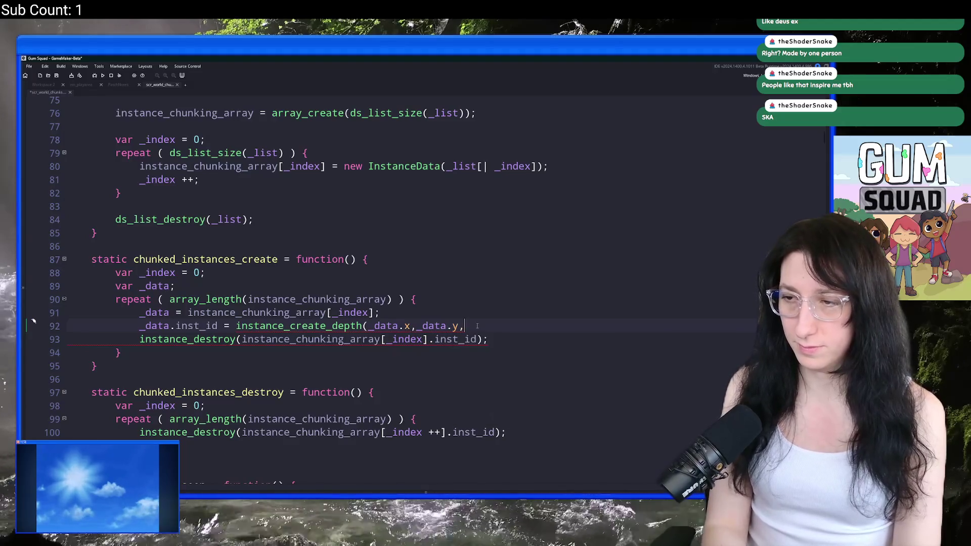
type("0,_data.object_index);")
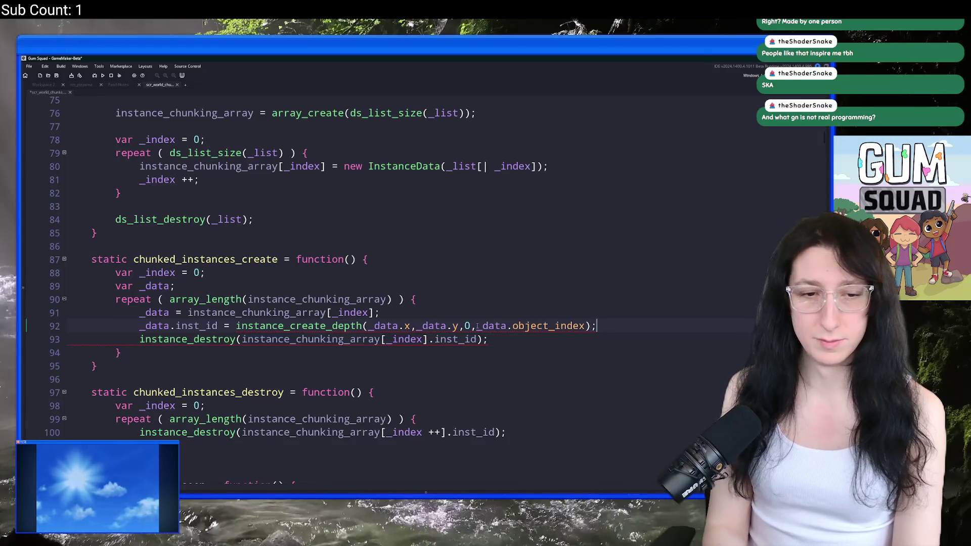
key("ctrl+s")
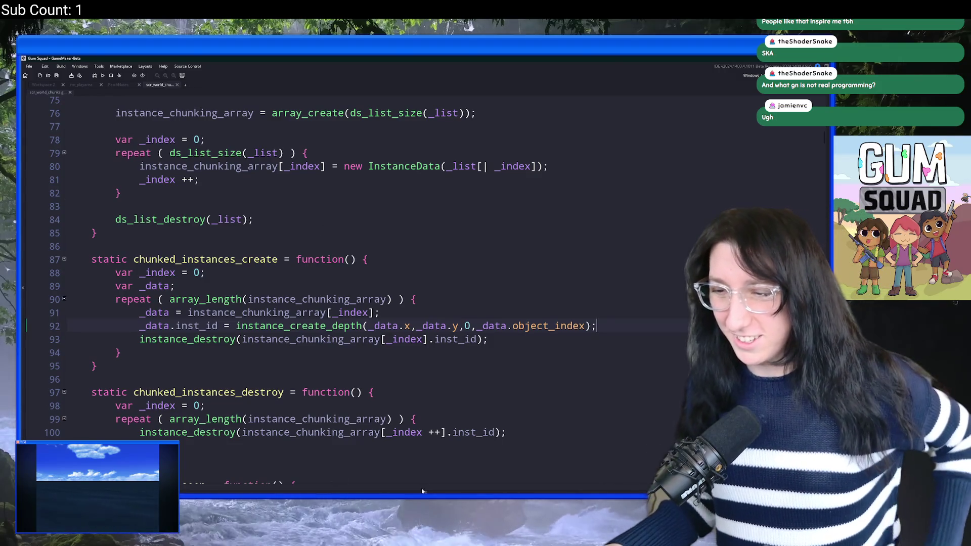
left_click(405, 493)
mouse_move(426, 493)
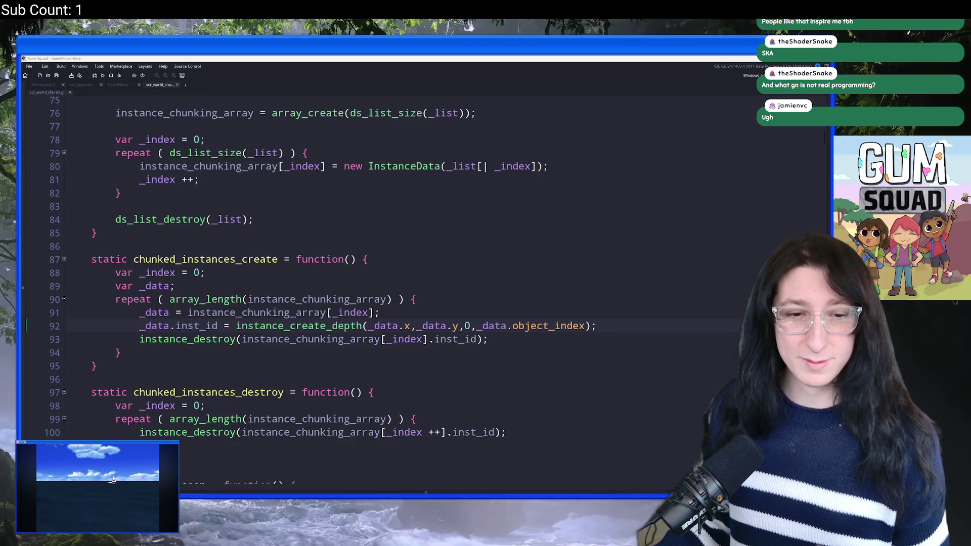
left_click(175, 285)
Add a new line 93 after the instance creation line containing _data.image_xscale;.
left_click(470, 318)
left_click(506, 339)
scroll(597, 301, "down", 1)
left_click(597, 300)
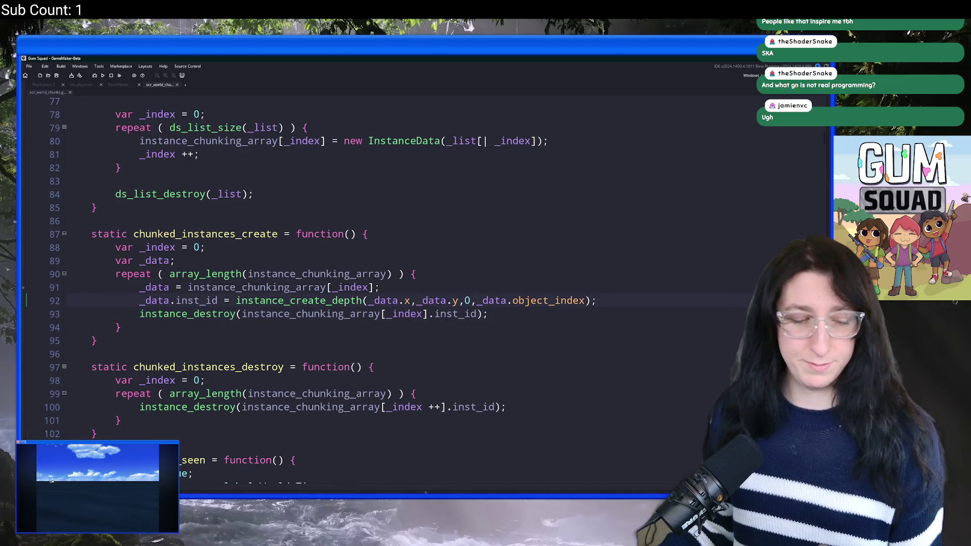
left_click(680, 293)
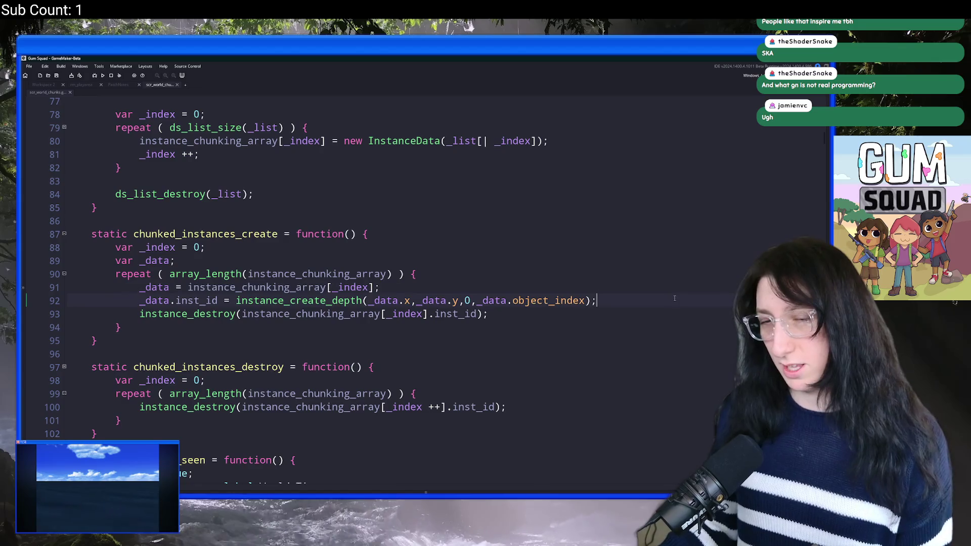
key("Return")
type("_data.")
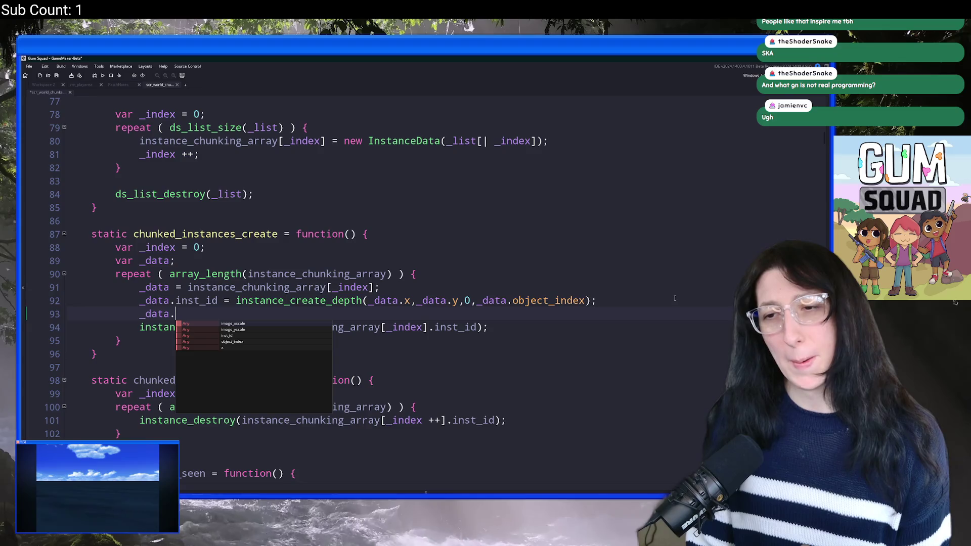
type("image_xscale;")
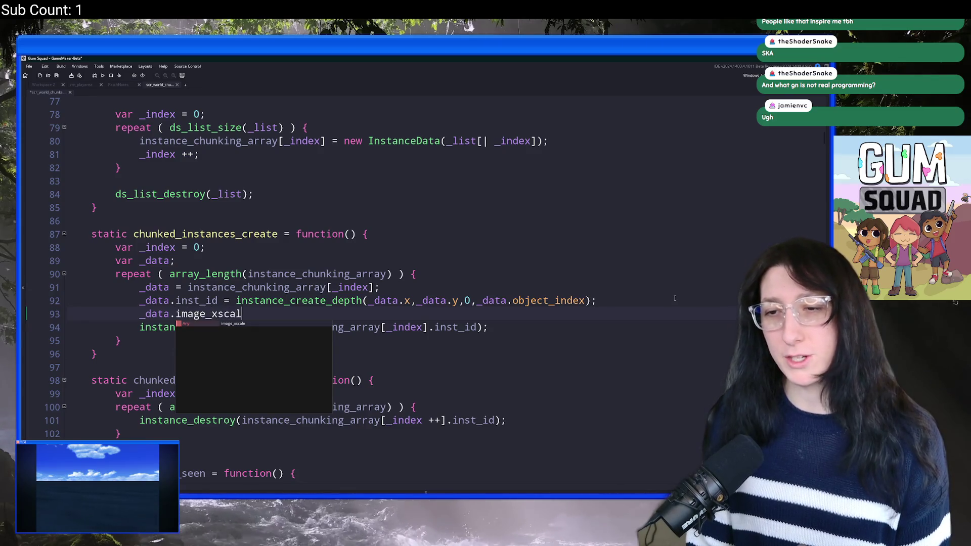
key("Left")
key("shift+Left")
key("shift+Left")
key("shift+Left")
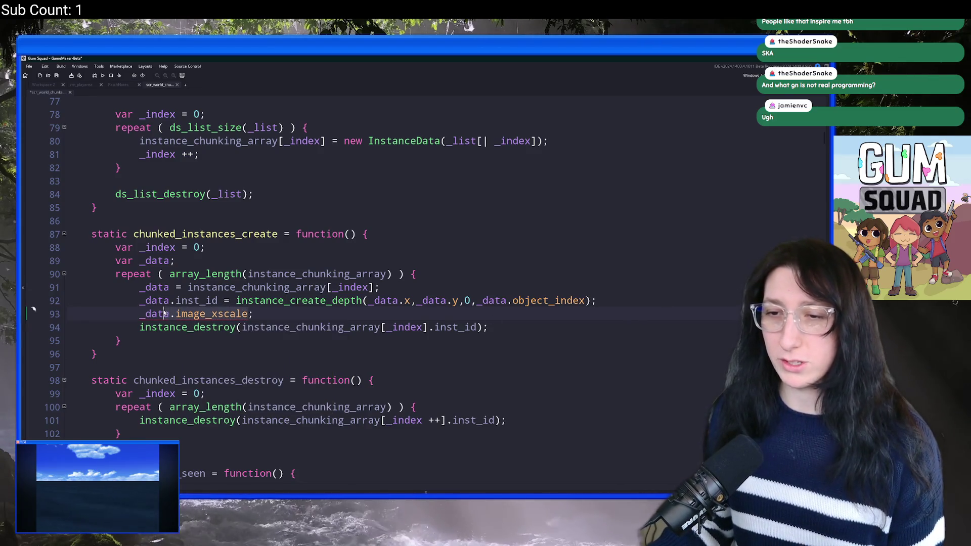
Turn line 93 into _data.inst_id.image_xscale = _data.image_xscale;.
left_click(586, 301)
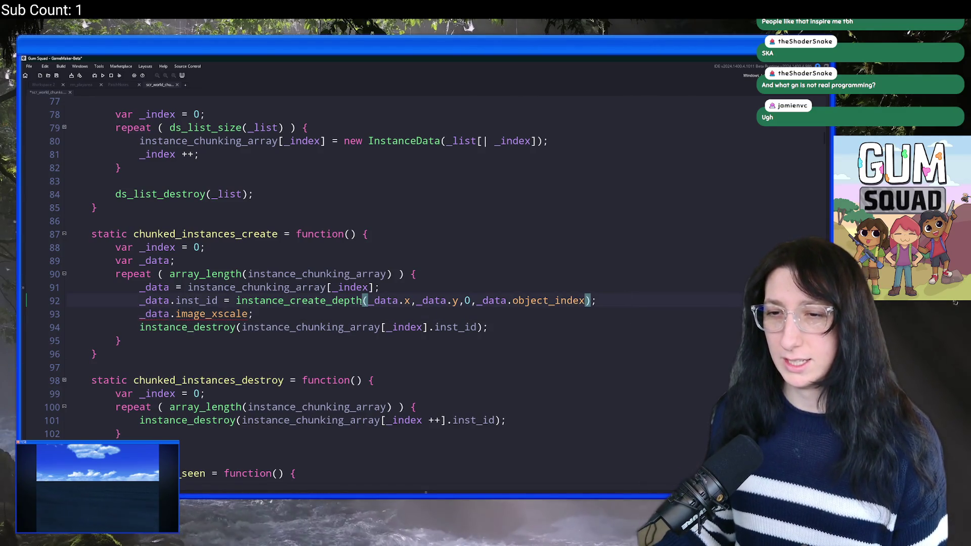
left_click_drag(218, 300, 138, 299)
key("ctrl+c")
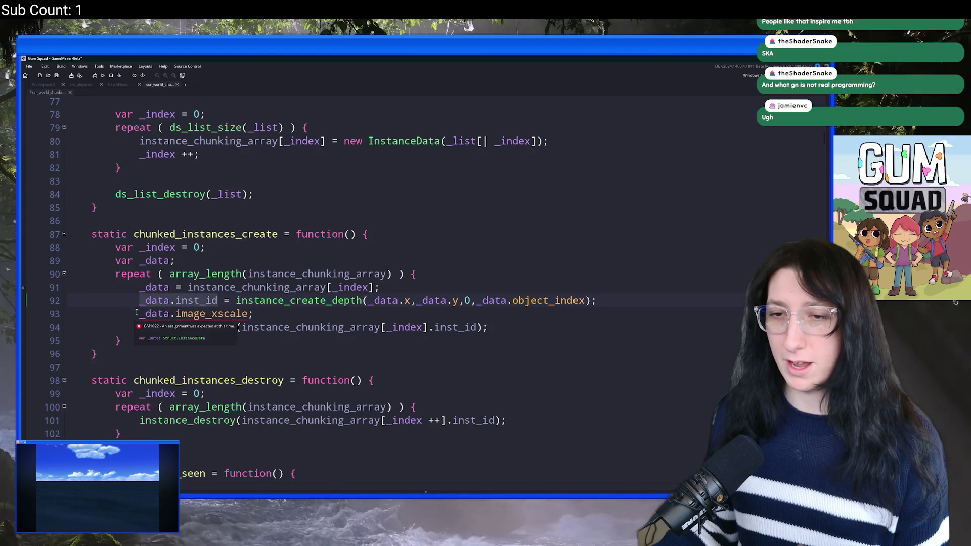
left_click(236, 300)
left_click_drag(221, 300, 139, 300)
left_click(136, 322)
left_click(136, 314)
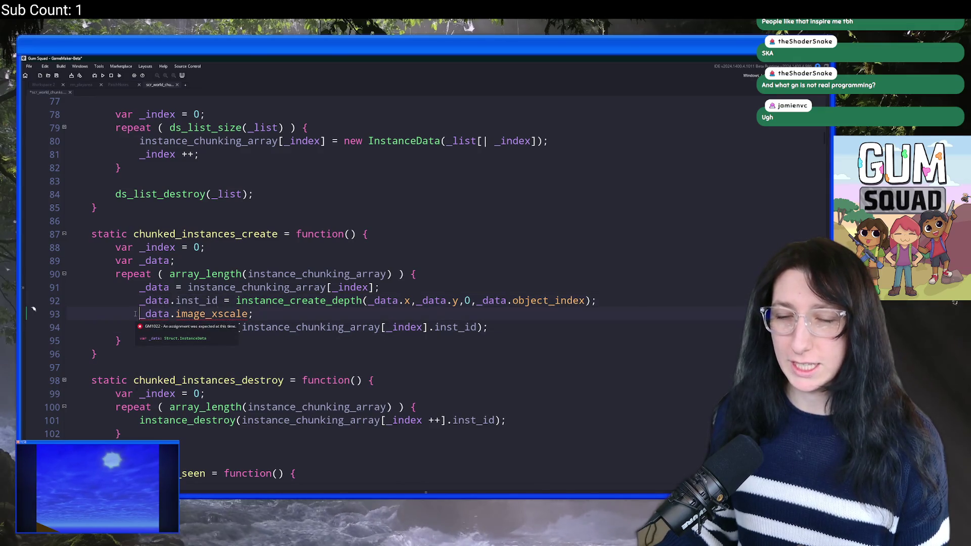
key("ctrl+v")
key("BackSpace")
type(".image_xscal")
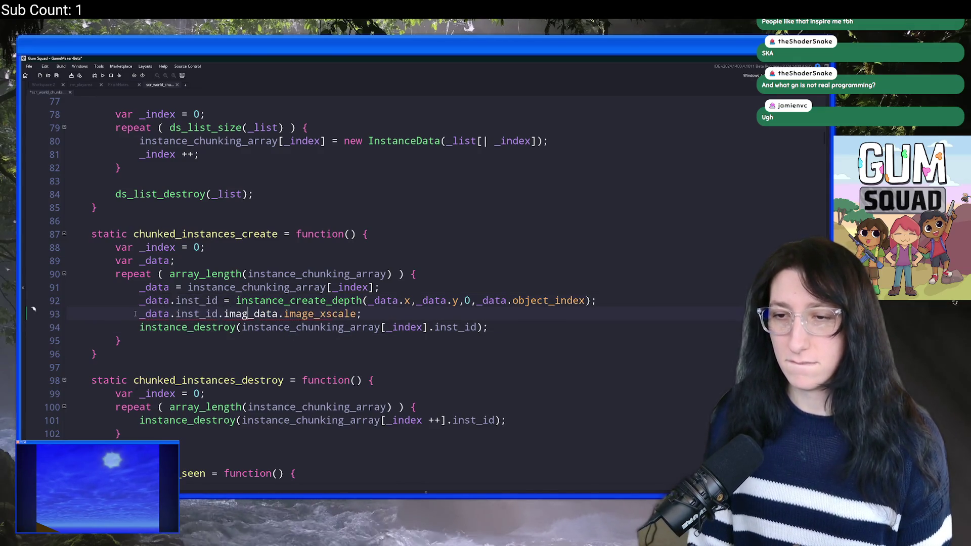
type("e =")
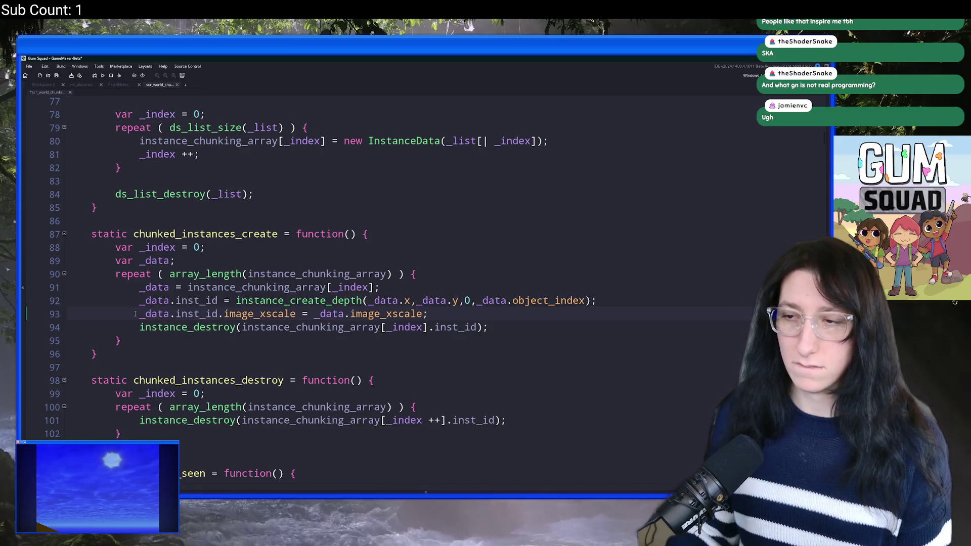
Duplicate that line as _data.inst_id.image_yscale = _data.image_yscale;.
key("End")
key("ctrl+d")
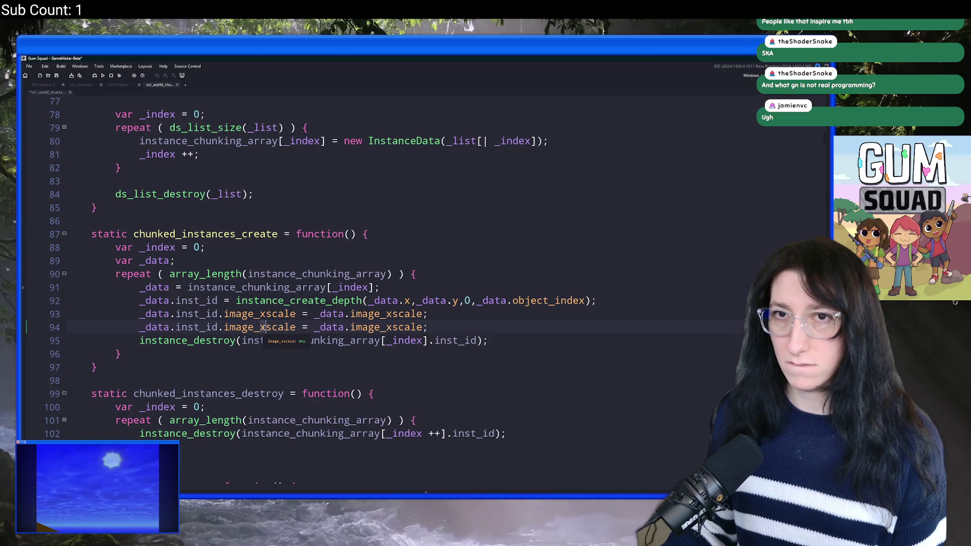
key("BackSpace")
type("y")
left_click(393, 328)
key("BackSpace")
type("y")
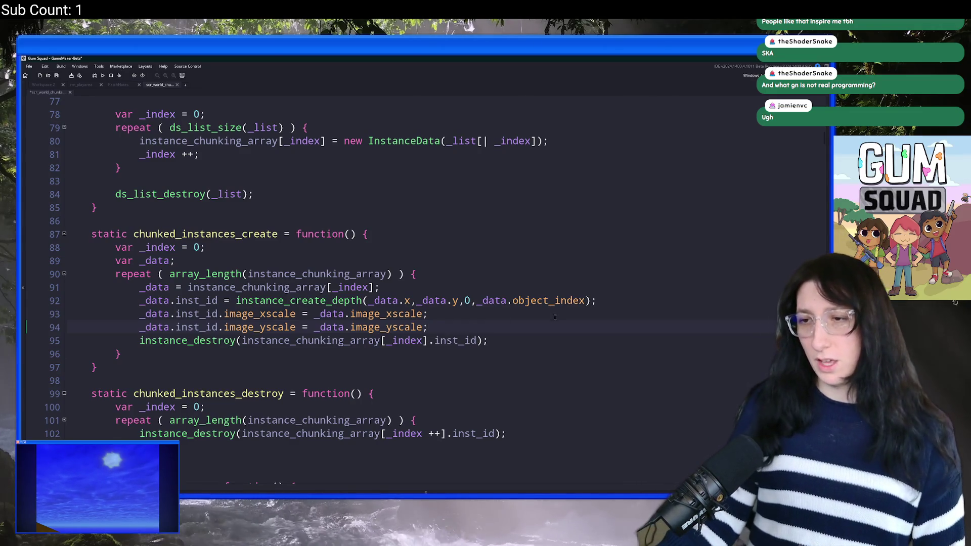
Delete the leftover instance_destroy line from the create loop.
key("shift+Down")
key("shift+End")
key("Delete")
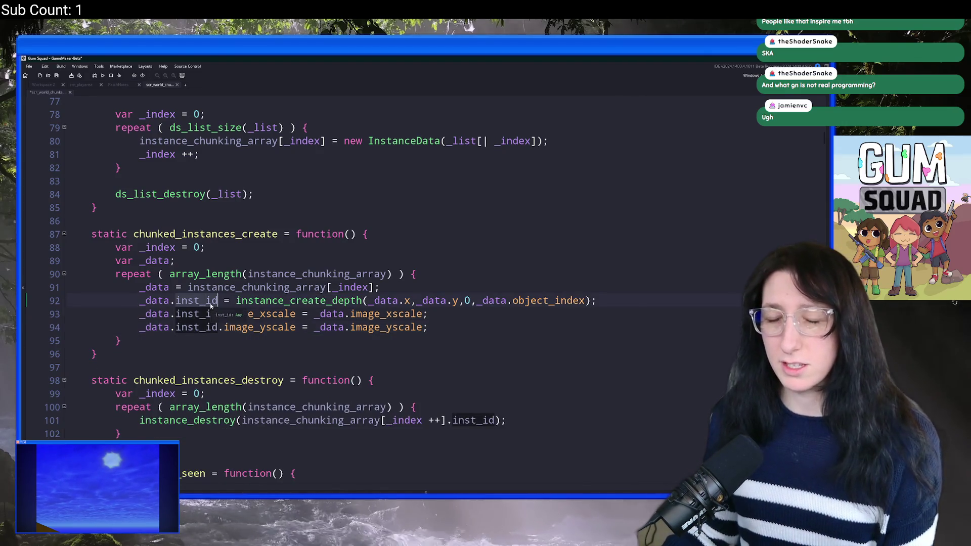
Scroll through the WorldChunk script, including the InstanceData constructor and chunked_instances_create.
scroll(209, 304, "up", 15)
scroll(195, 297, "up", 5)
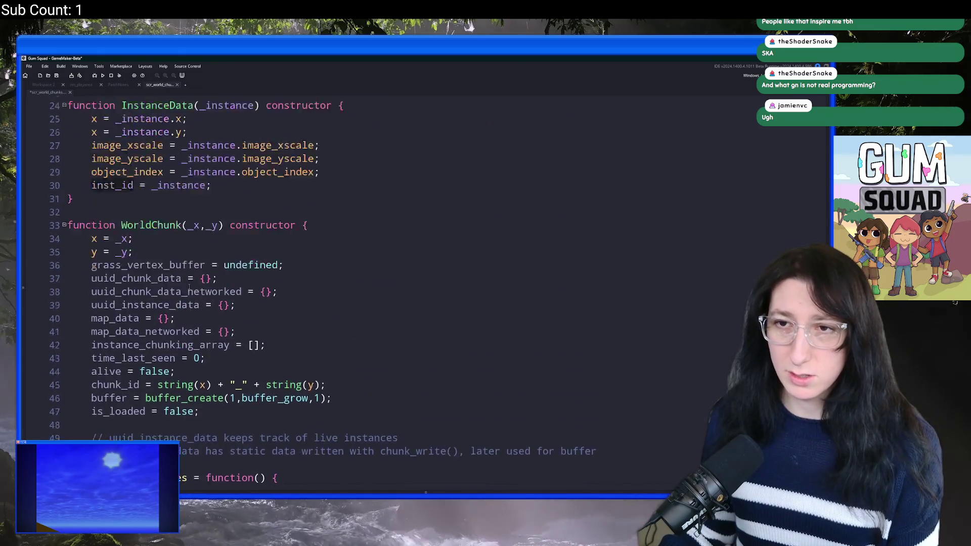
scroll(163, 273, "down", 2)
scroll(164, 273, "down", 19)
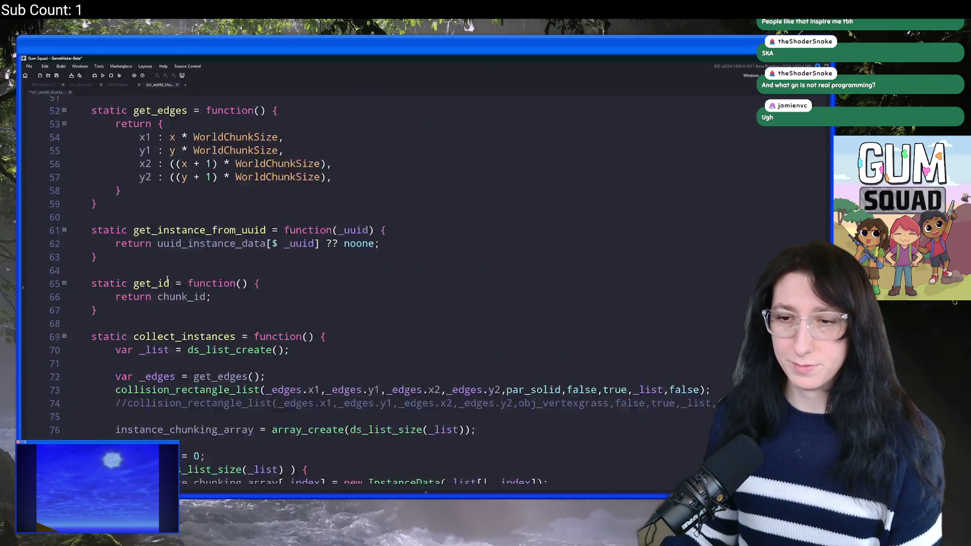
left_click(230, 183)
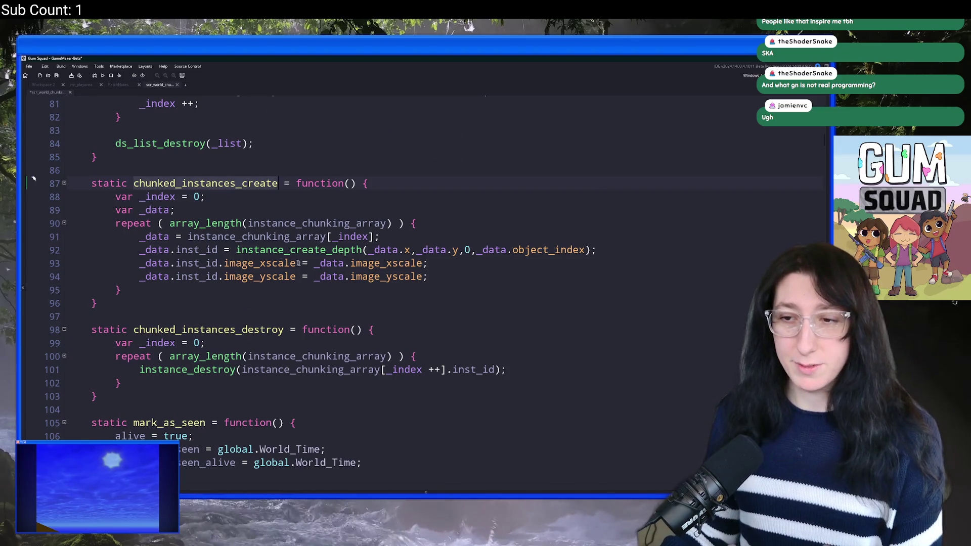
scroll(217, 209, "up", 5)
scroll(217, 209, "down", 5)
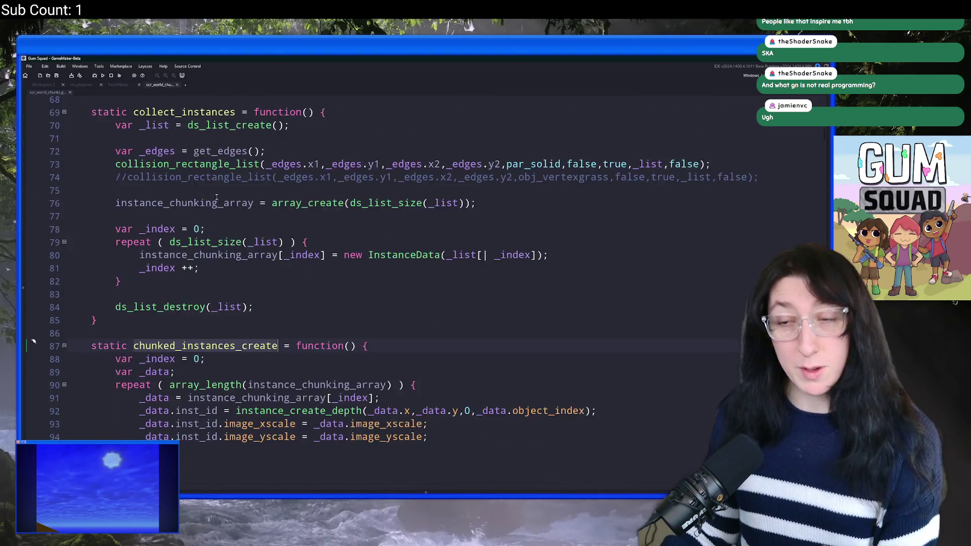
scroll(193, 167, "up", 5)
scroll(182, 147, "down", 2, "ctrl")
Search the project assets for obj_world.
left_click(182, 147)
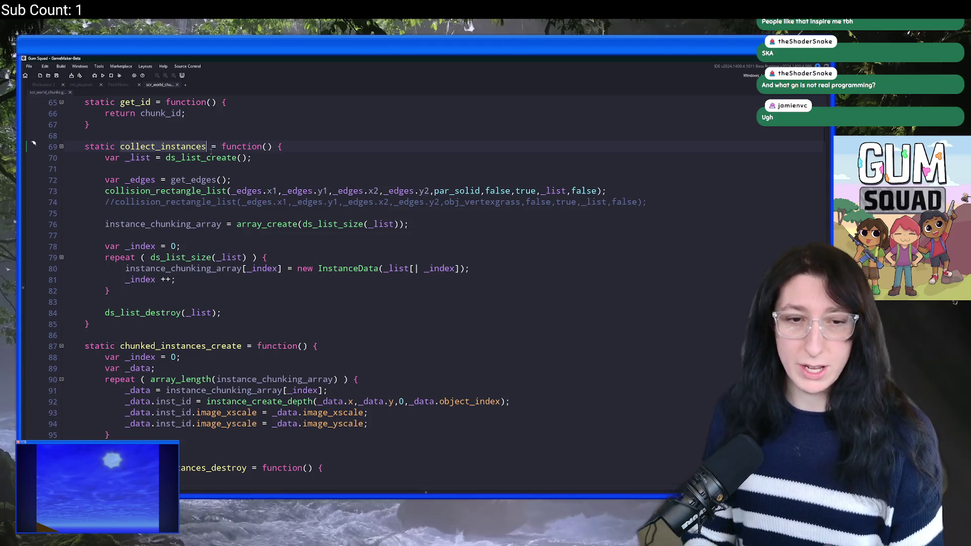
key("ctrl+t")
type("obj_world")
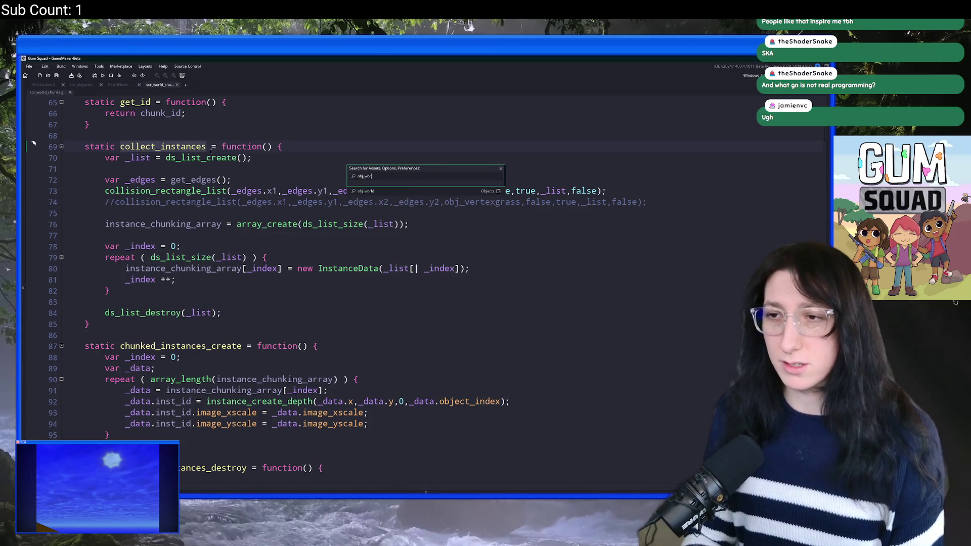
key("Return")
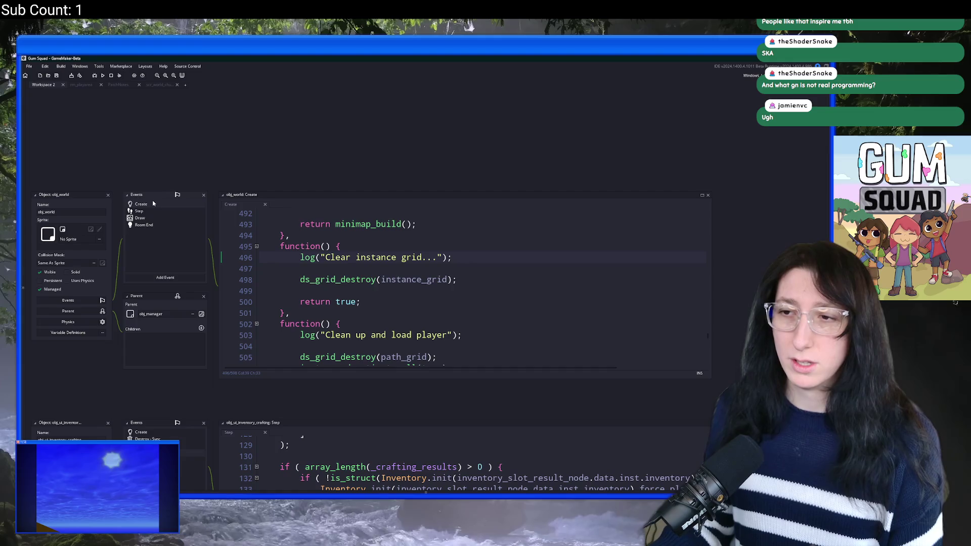
left_click(702, 196)
scroll(462, 223, "up", 5)
scroll(431, 206, "down", 3)
scroll(419, 230, "up", 15)
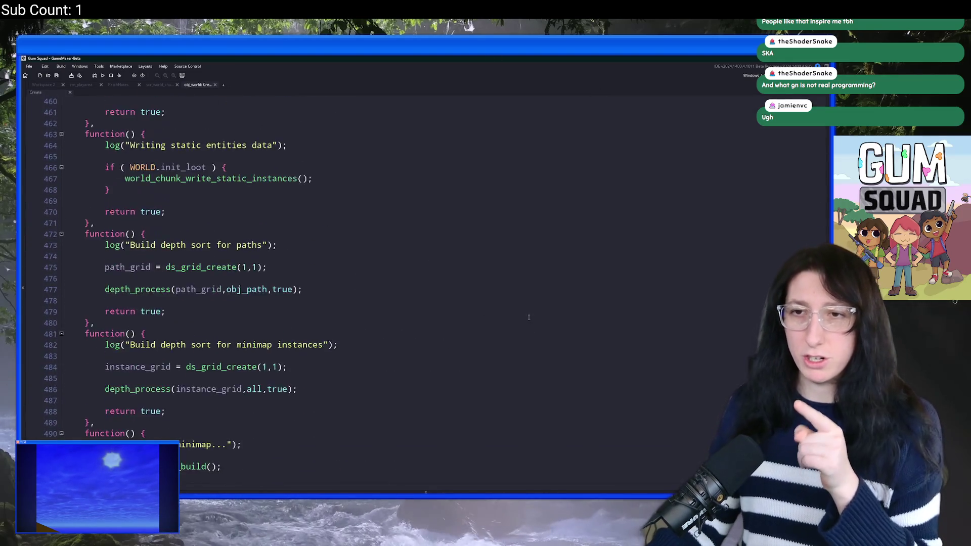
scroll(455, 303, "up", 16)
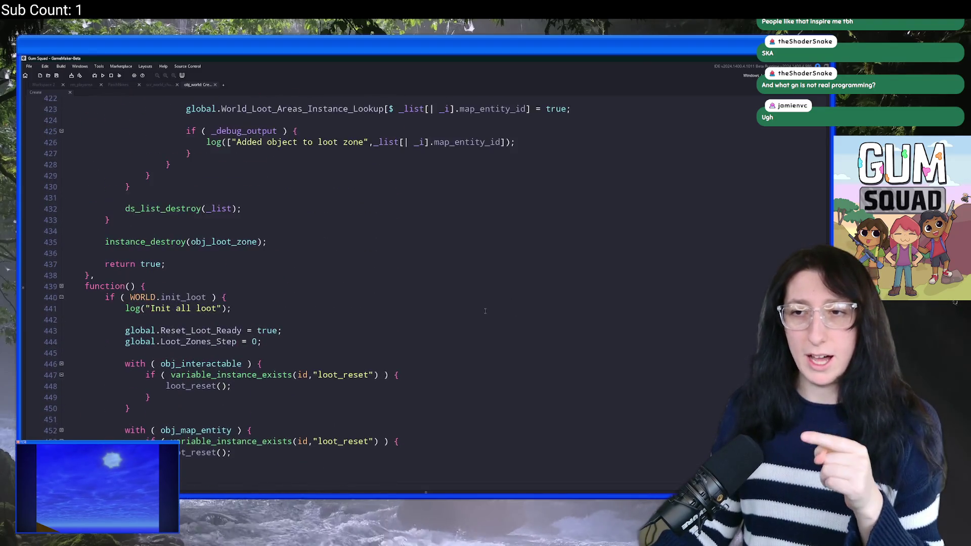
scroll(421, 305, "up", 9)
scroll(313, 250, "down", 20)
scroll(313, 249, "down", 17)
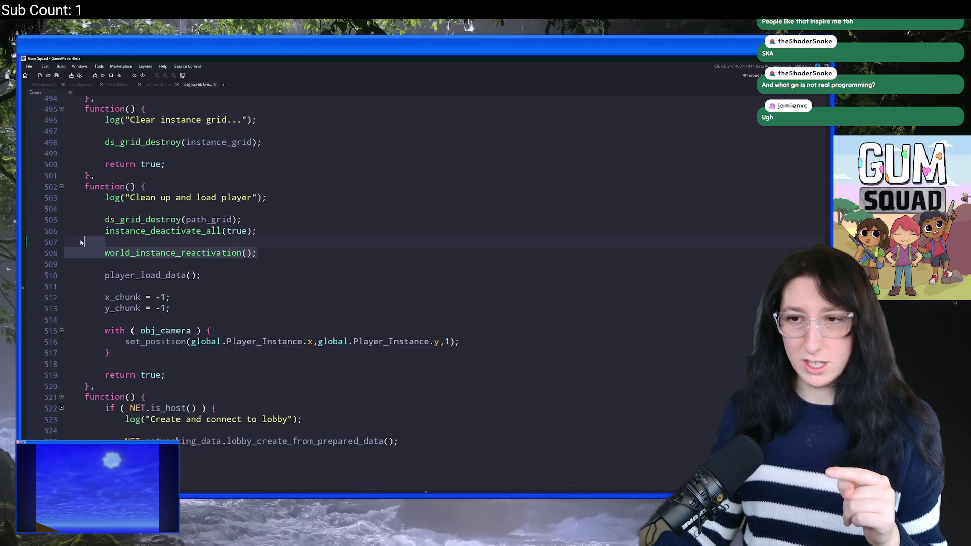
left_click(206, 230)
scroll(218, 298, "up", 5)
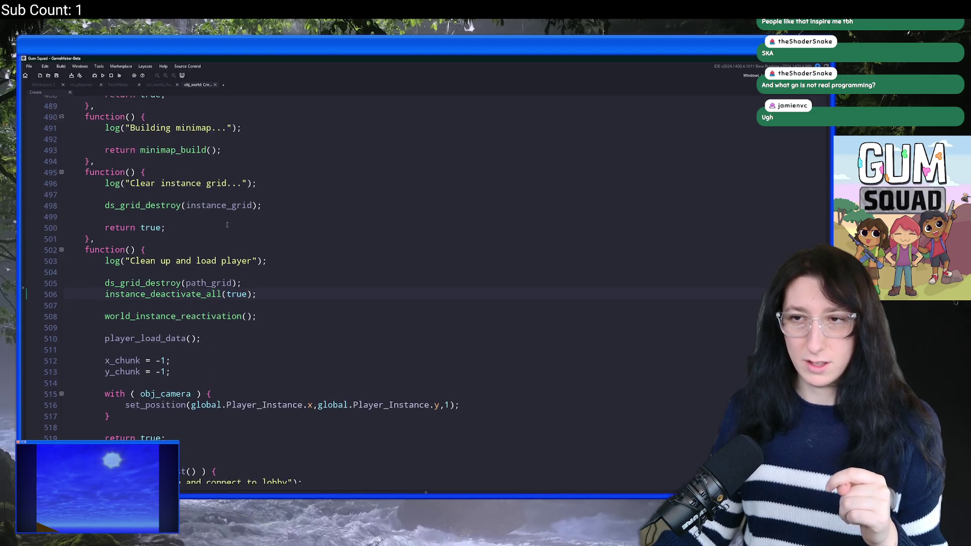
scroll(218, 297, "down", 10)
scroll(218, 297, "up", 16)
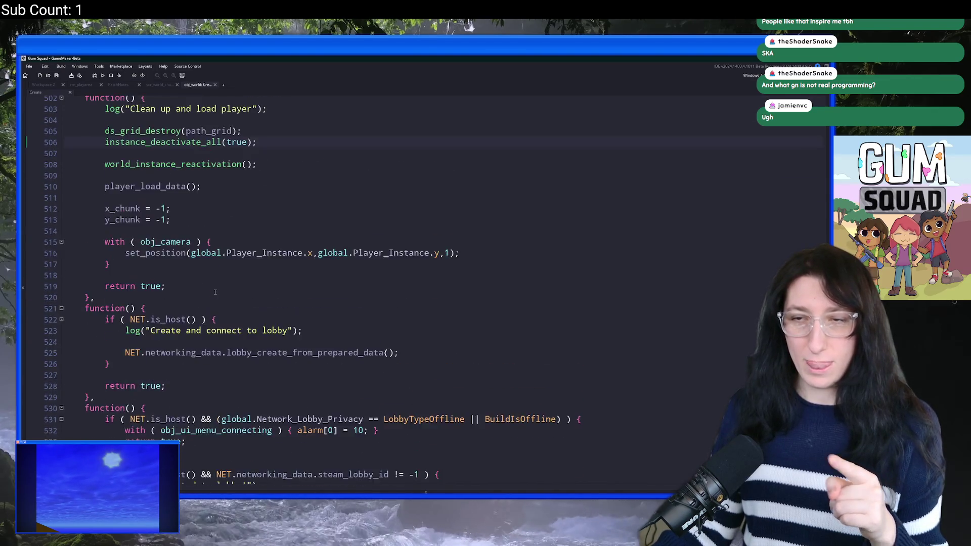
scroll(204, 277, "up", 1)
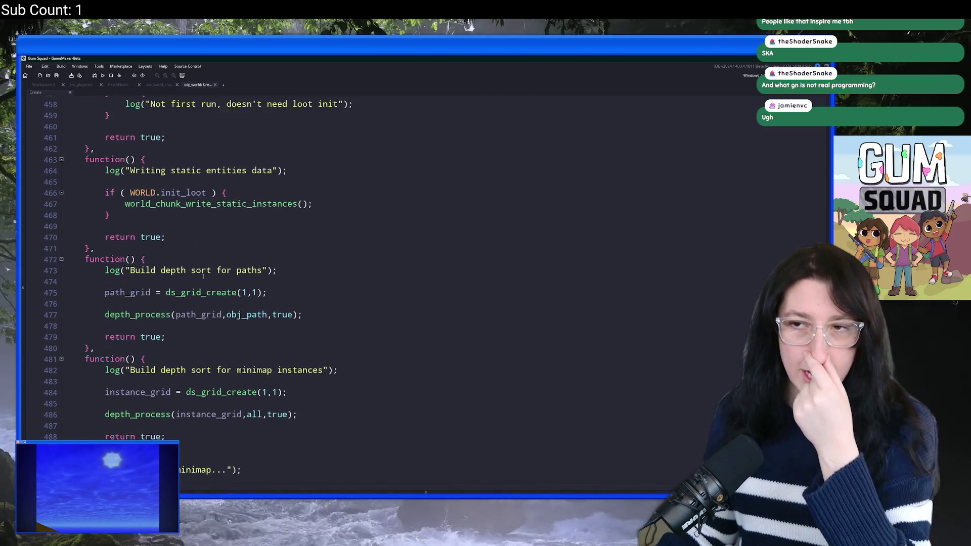
scroll(202, 273, "up", 9)
scroll(189, 237, "down", 9)
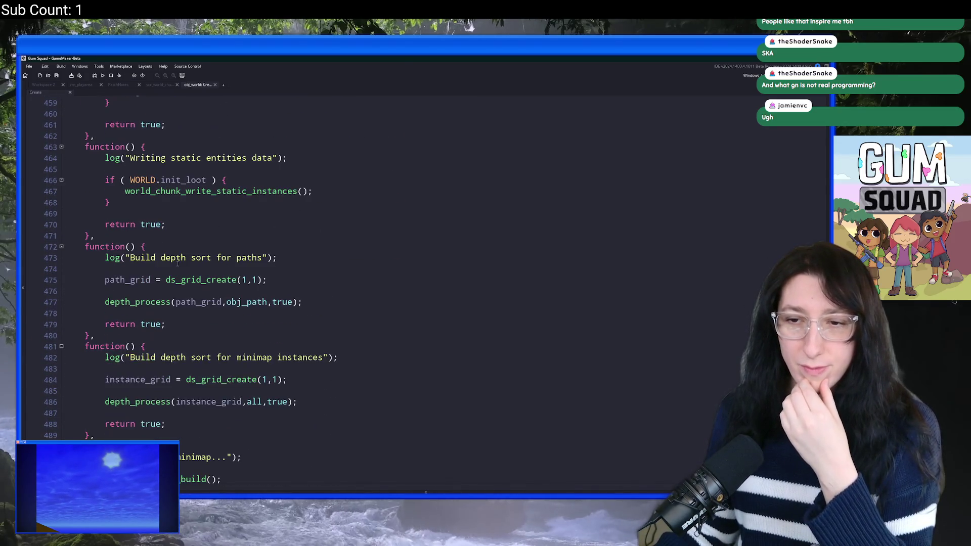
scroll(190, 237, "down", 3)
left_click(181, 319)
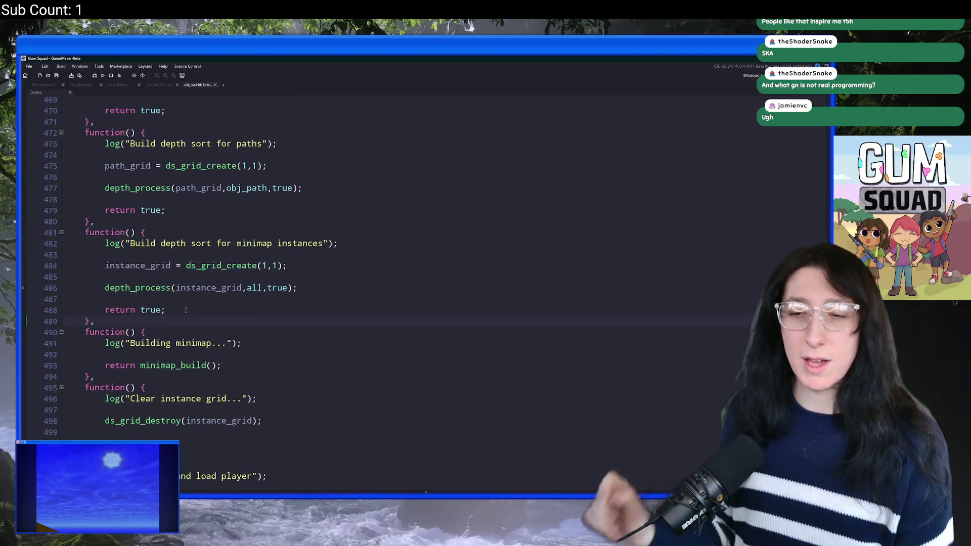
scroll(197, 396, "down", 3)
left_click(241, 349)
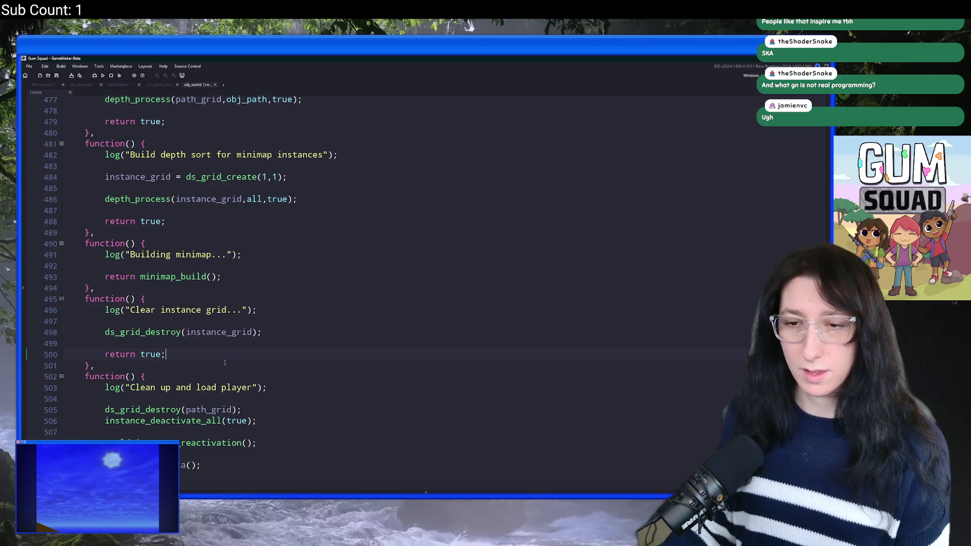
Add an empty function() { }, entry after the 'Clear instance grid' load step.
key("Down")
scroll(225, 361, "down", 2)
scroll(225, 361, "down", 2)
key("Return")
type("fun")
key("Return")
type("function() {")
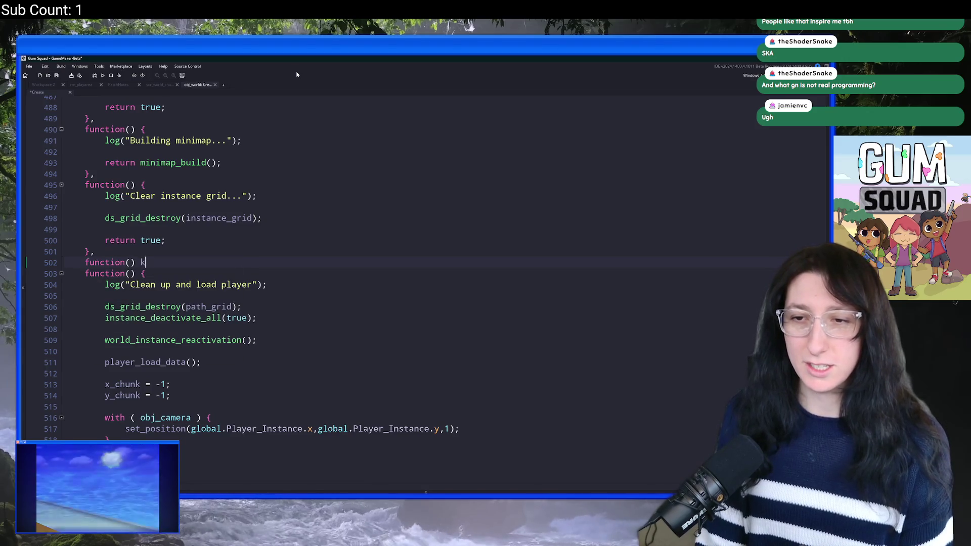
key("Return")
type("}")
key("BackSpace")
type(",")
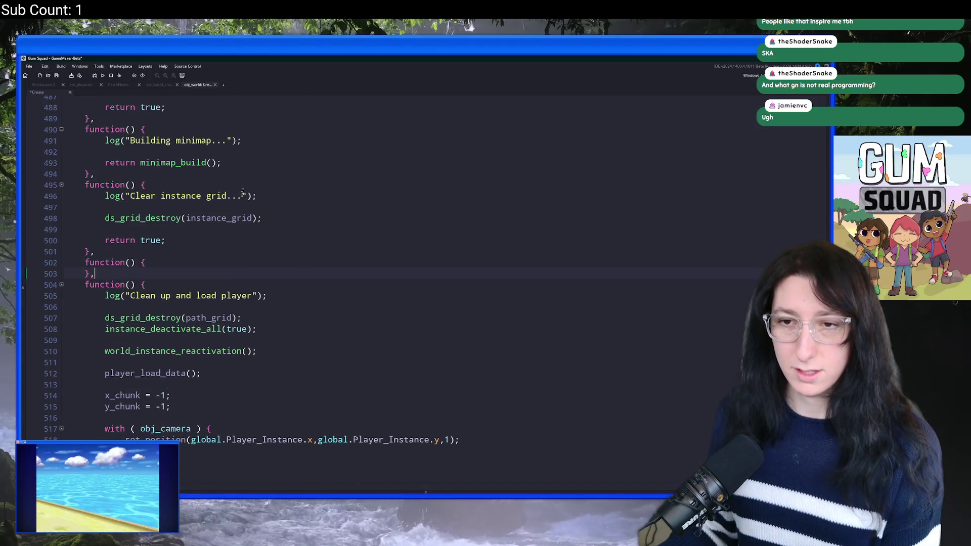
Fill the new step with log("Collect instance chunks"); and a collect_instances call.
left_click(189, 263)
key("Return")
type("log(\"Collect chunkin")
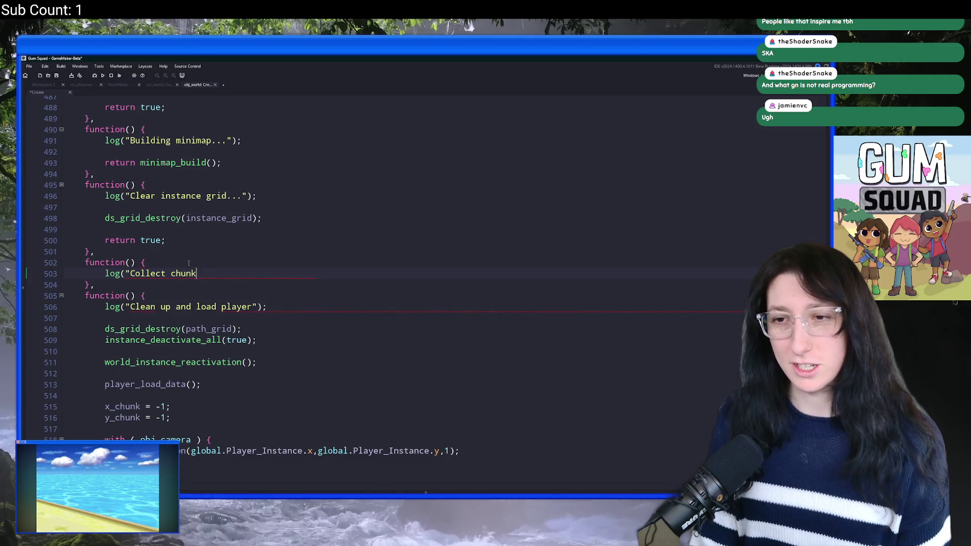
key("BackSpace")
key("BackSpace")
key("BackSpace")
type("ins")
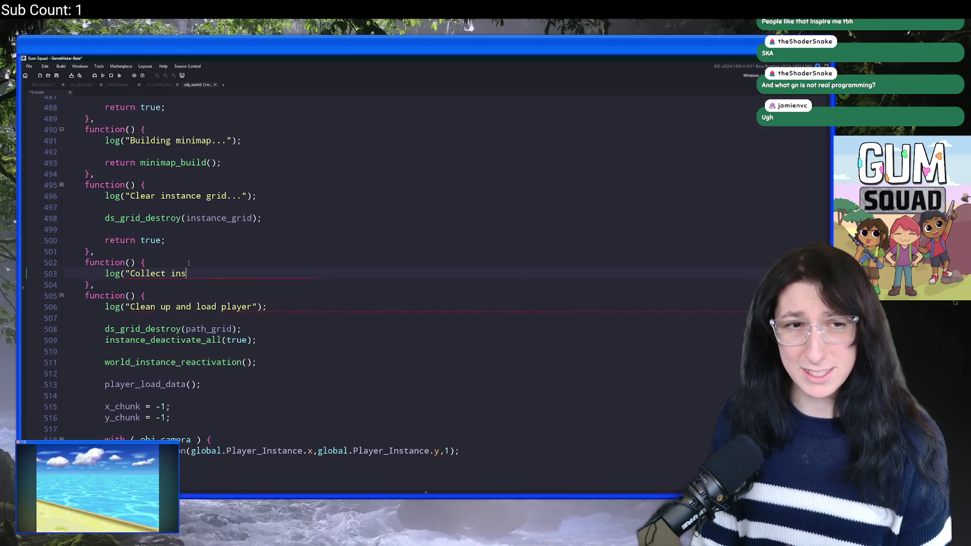
type("tance chunks\")")
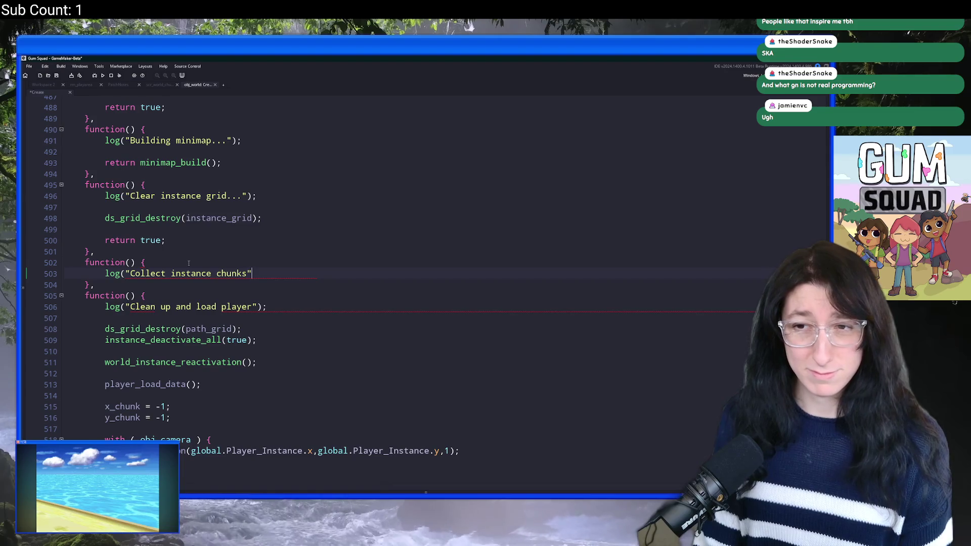
type(";")
key("Return")
key("Return")
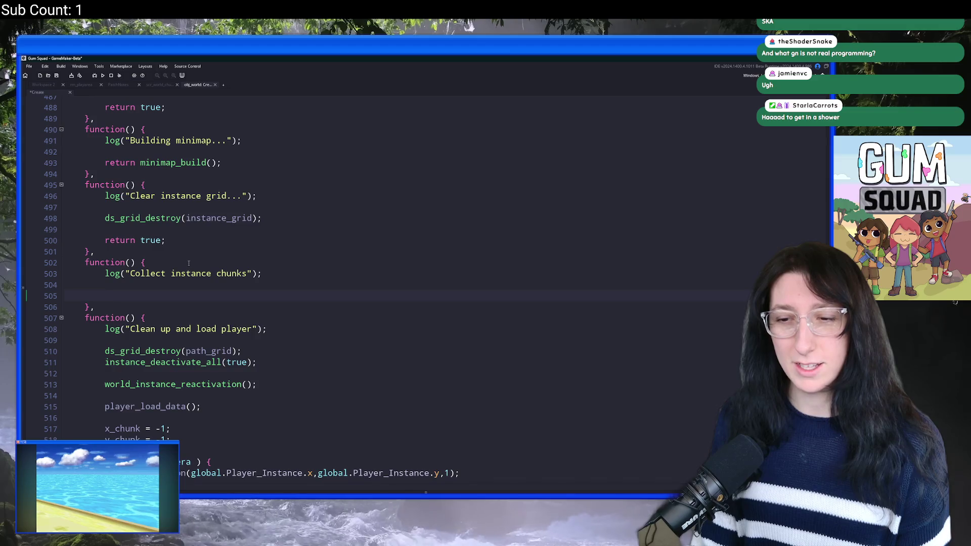
type("collect_instances")
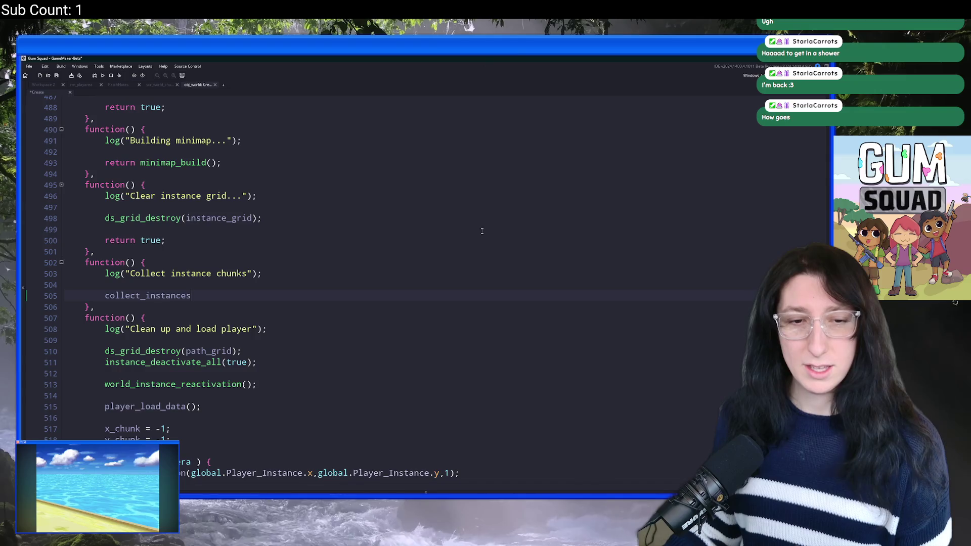
scroll(486, 227, "up", 3)
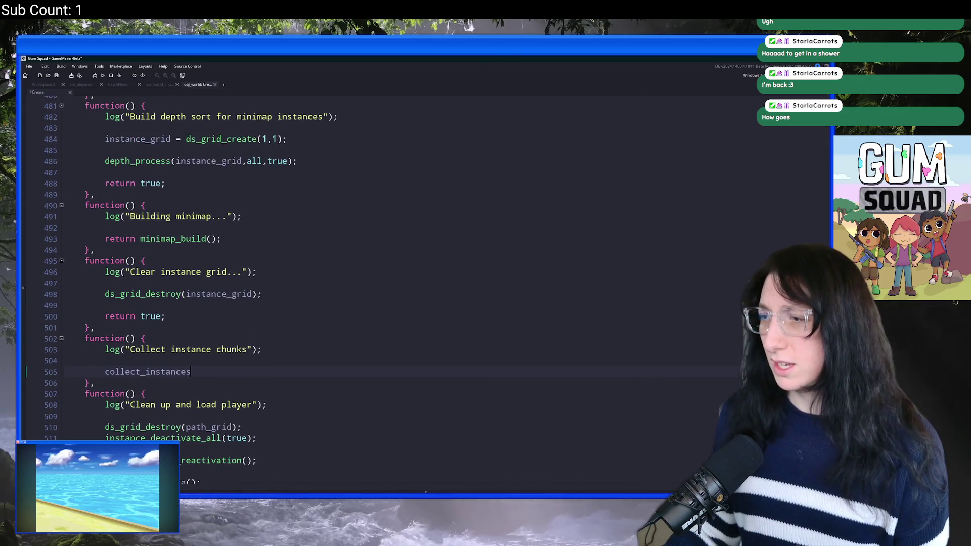
Copy the Array2d.init and nested for-loop block from the chunk-loading step.
scroll(385, 291, "up", 20)
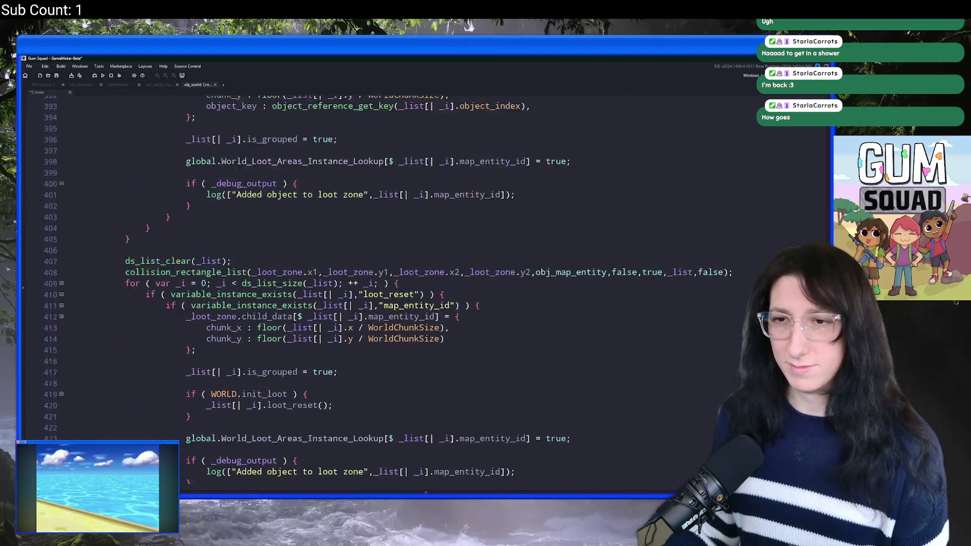
scroll(384, 290, "up", 9)
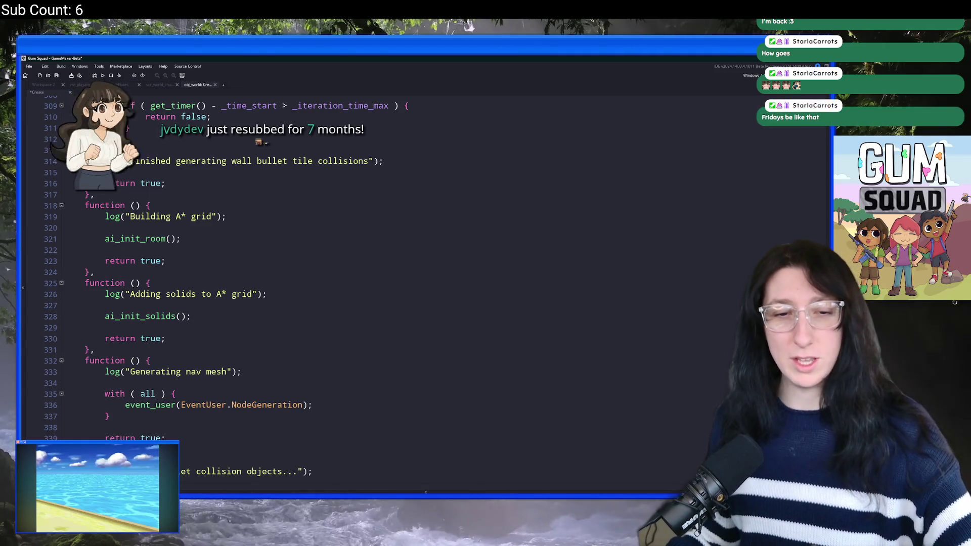
scroll(385, 283, "up", 1)
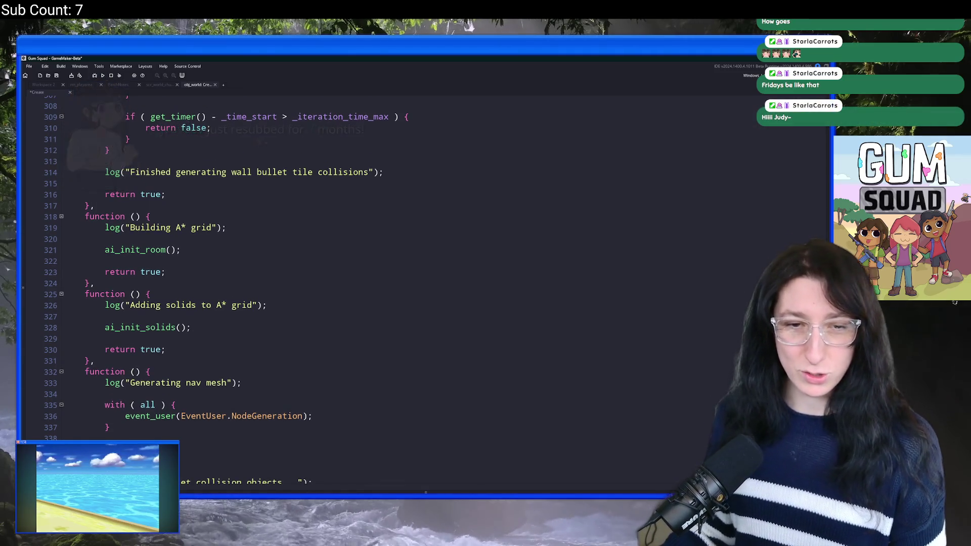
scroll(385, 283, "up", 10)
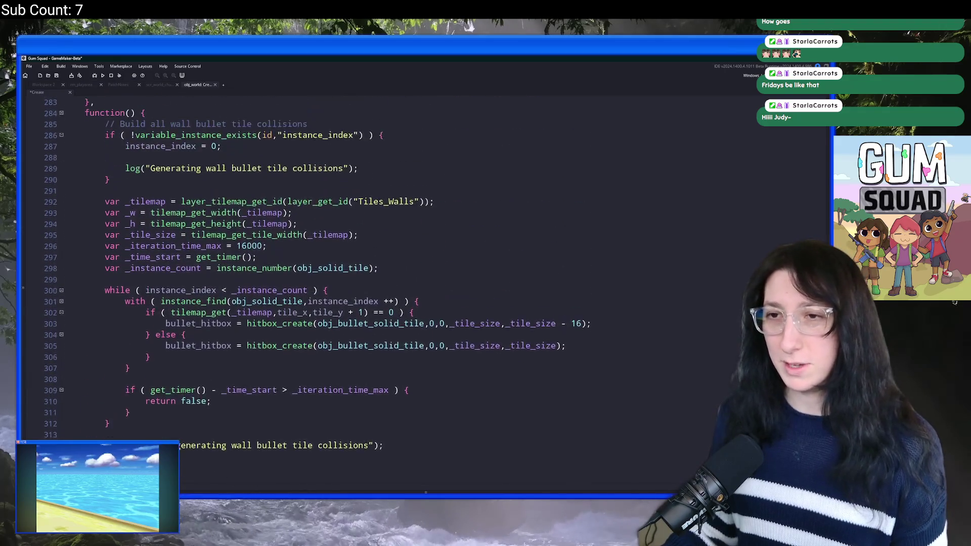
scroll(384, 284, "up", 11)
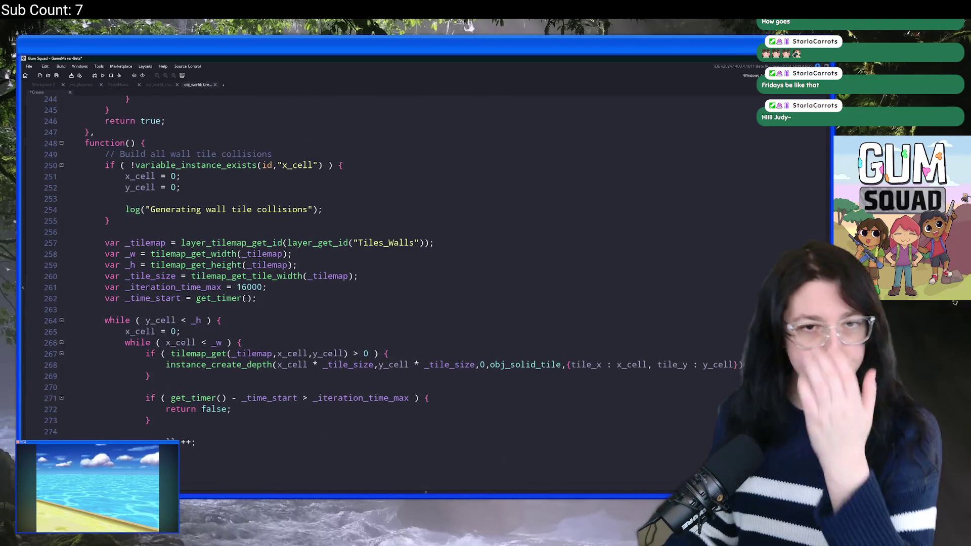
scroll(294, 259, "up", 5)
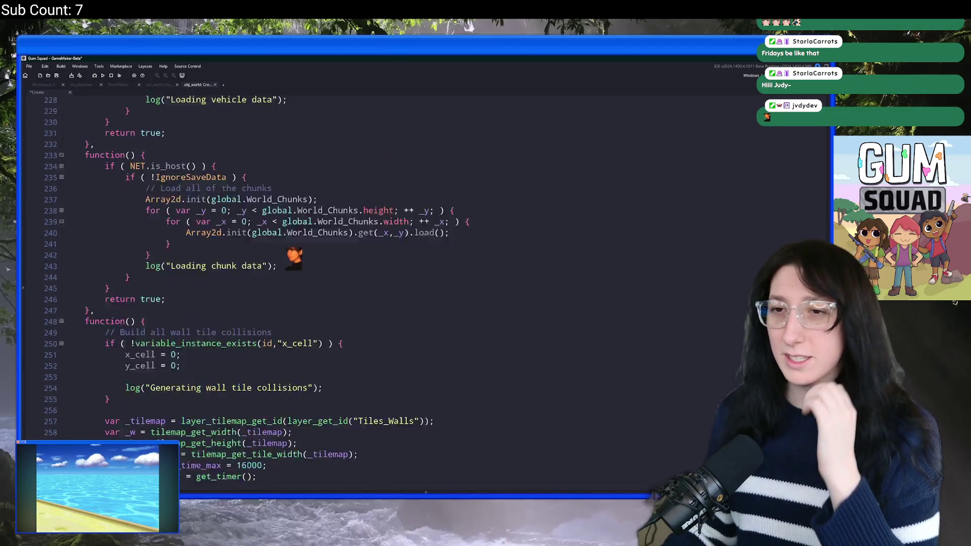
scroll(293, 243, "up", 5)
scroll(292, 217, "down", 5)
scroll(293, 182, "up", 2)
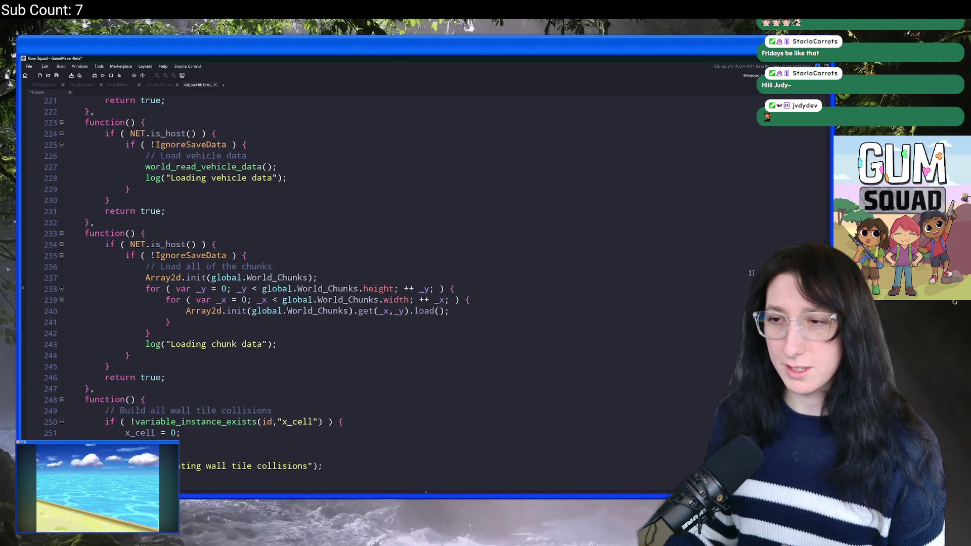
left_click_drag(151, 334, 145, 277)
key("ctrl+c")
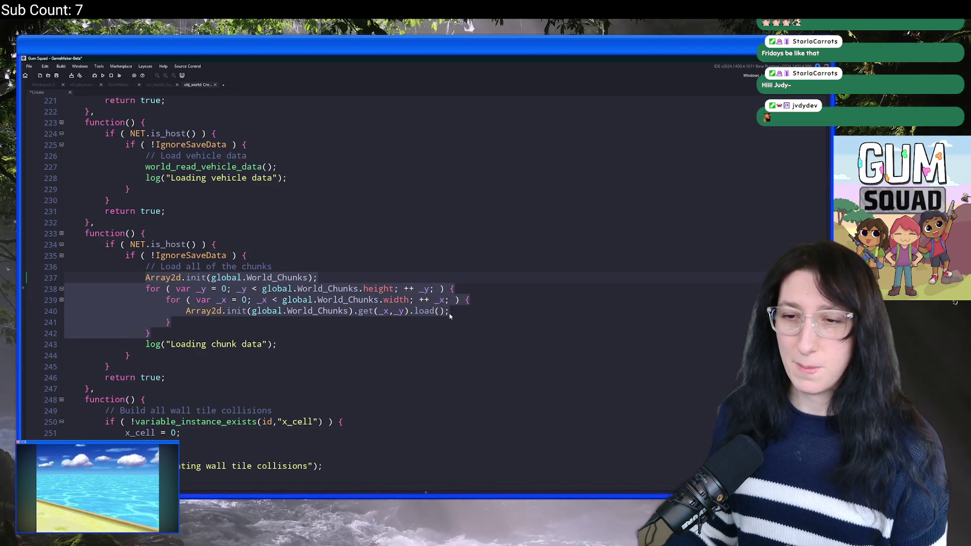
left_click(476, 311)
Paste the chunk loop above collect_instances and unindent it to fit the new step.
scroll(474, 304, "down", 3)
scroll(474, 304, "down", 20)
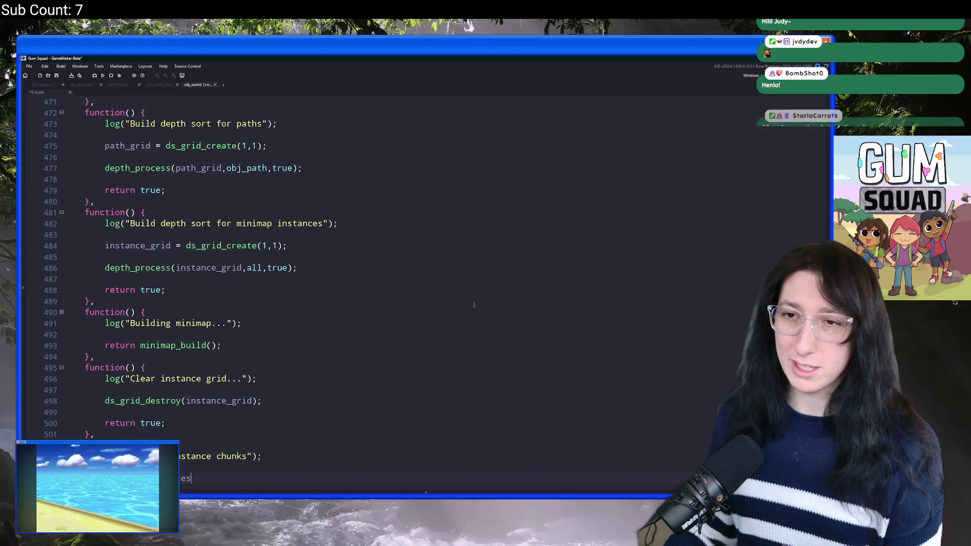
left_click(212, 403)
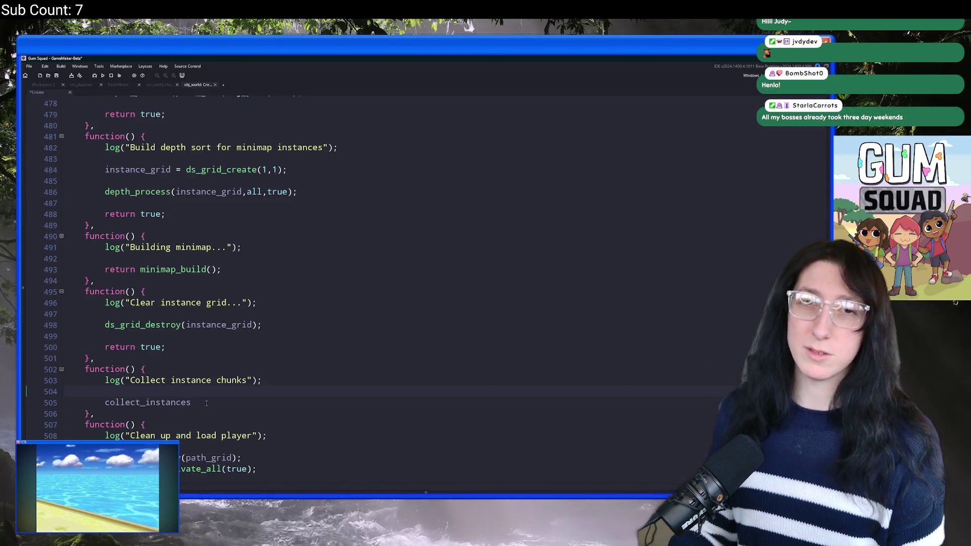
key("Return")
key("ctrl+v")
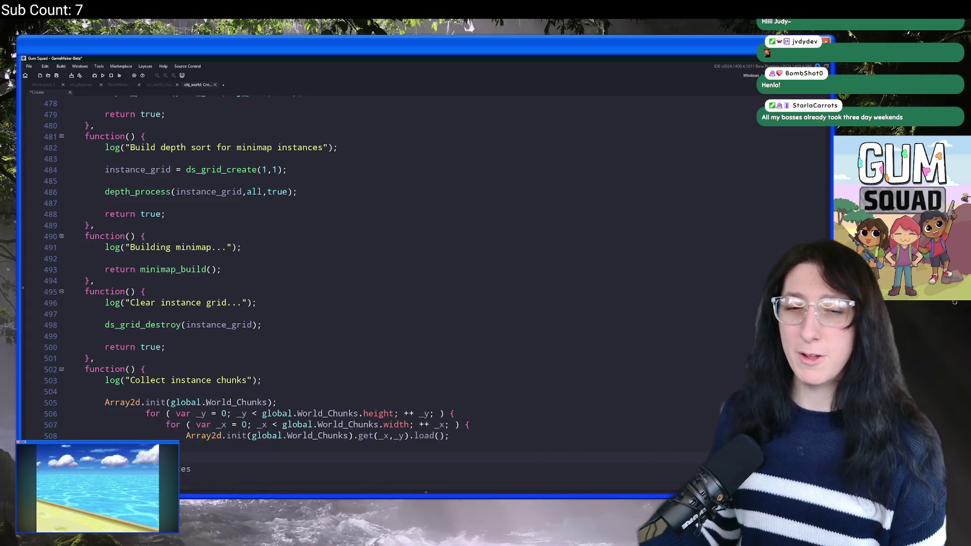
scroll(150, 439, "down", 3)
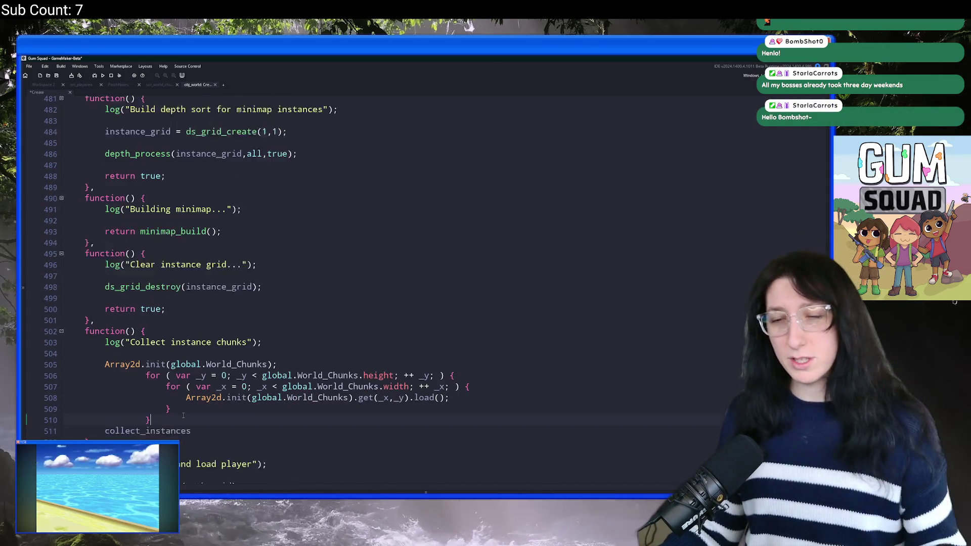
left_click_drag(151, 408, 146, 363)
key("shift+Tab")
key("shift+Tab")
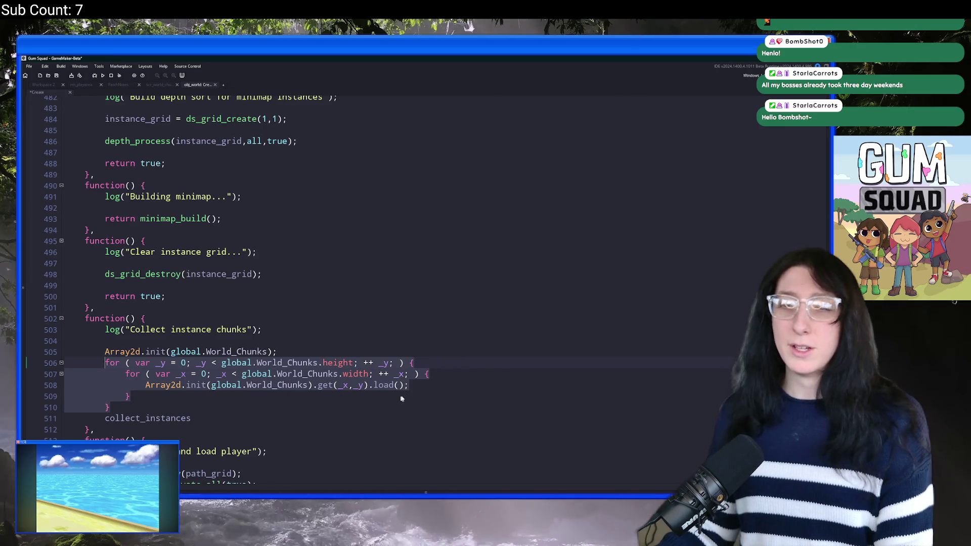
left_click(439, 374)
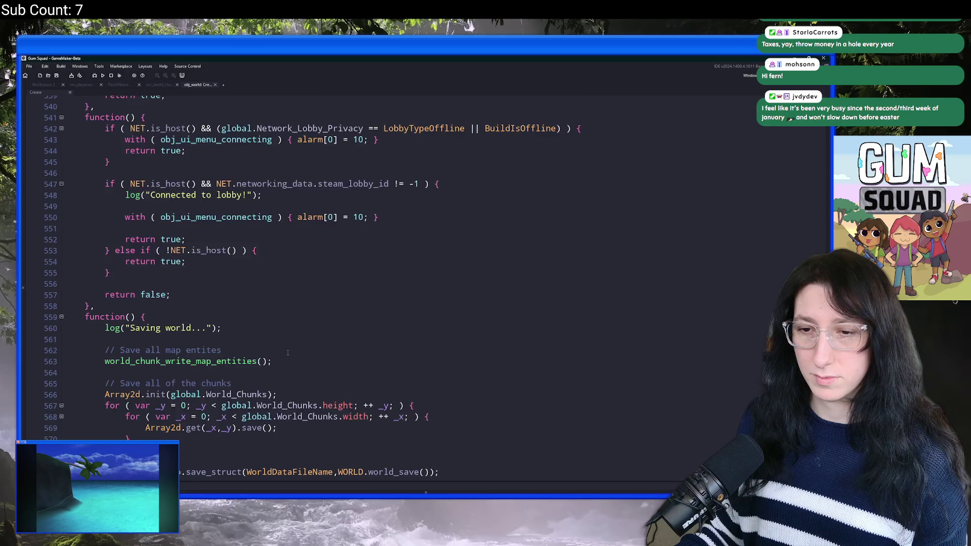
scroll(288, 353, "down", 3)
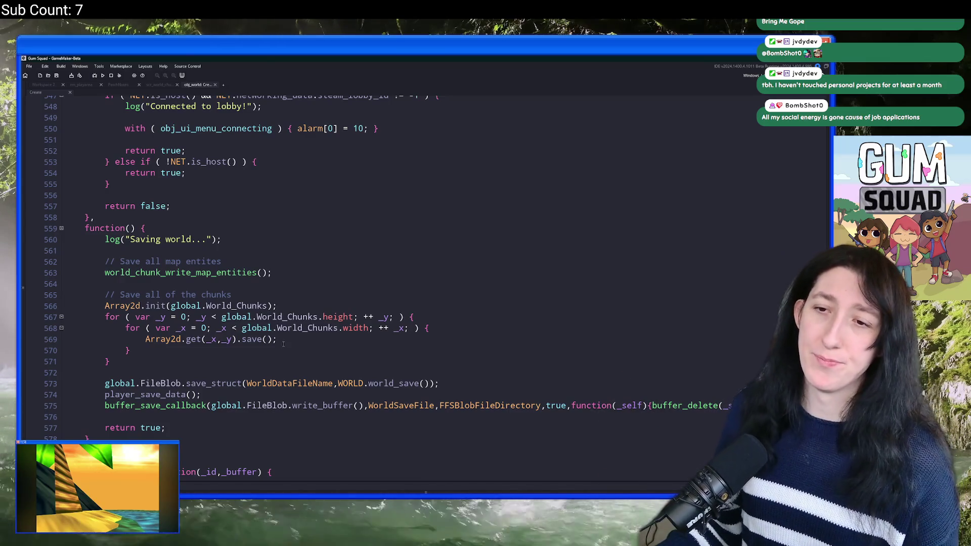
Return to the obj_world editor and look through its Step, Room End and Draw events.
scroll(287, 353, "down", 2)
scroll(294, 327, "down", 4)
scroll(294, 327, "down", 4)
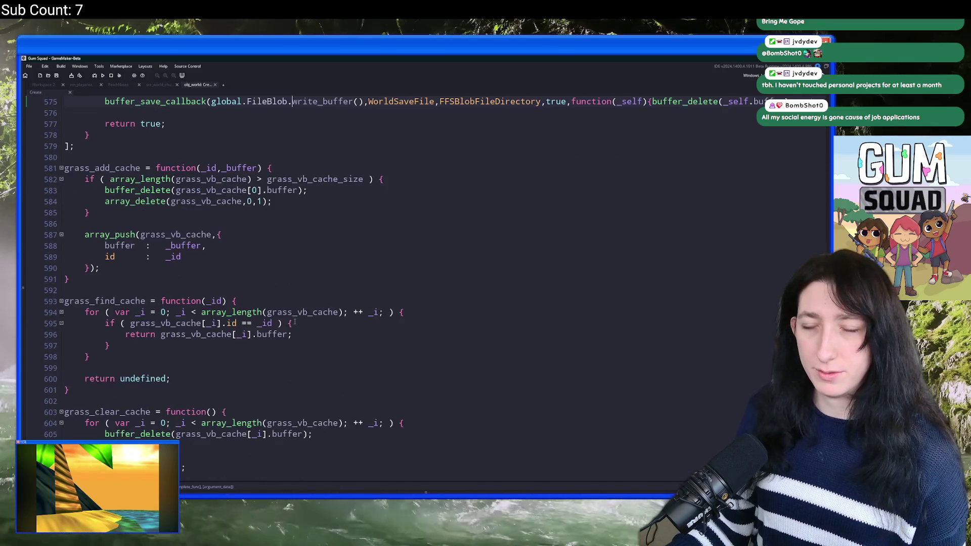
scroll(191, 227, "up", 7)
scroll(190, 227, "up", 2)
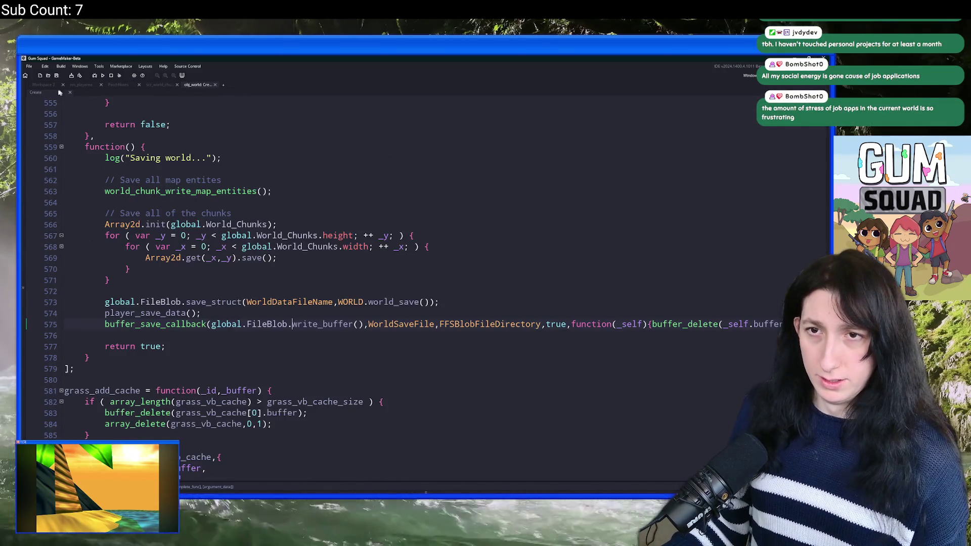
key("ctrl+Tab")
double_click(247, 190)
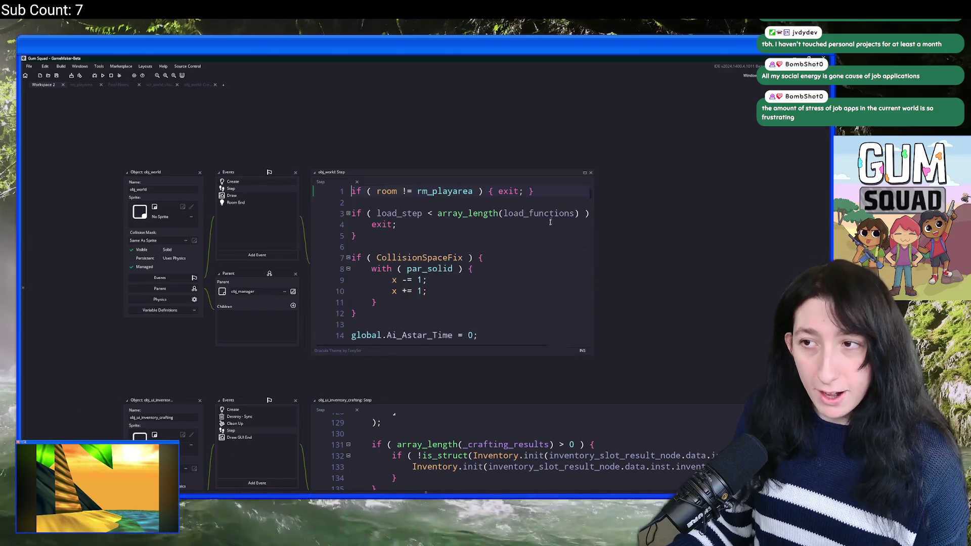
scroll(471, 185, "up", 4)
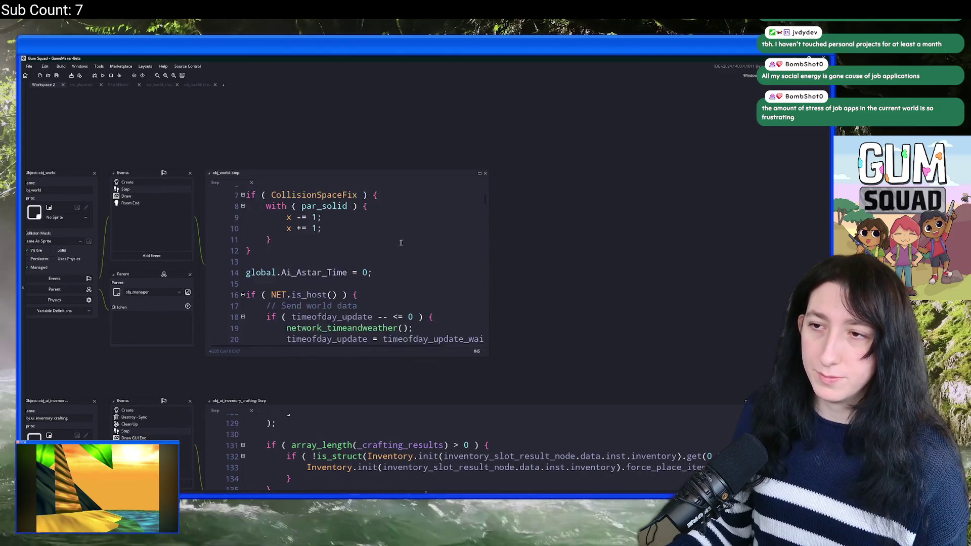
double_click(155, 204)
double_click(158, 197)
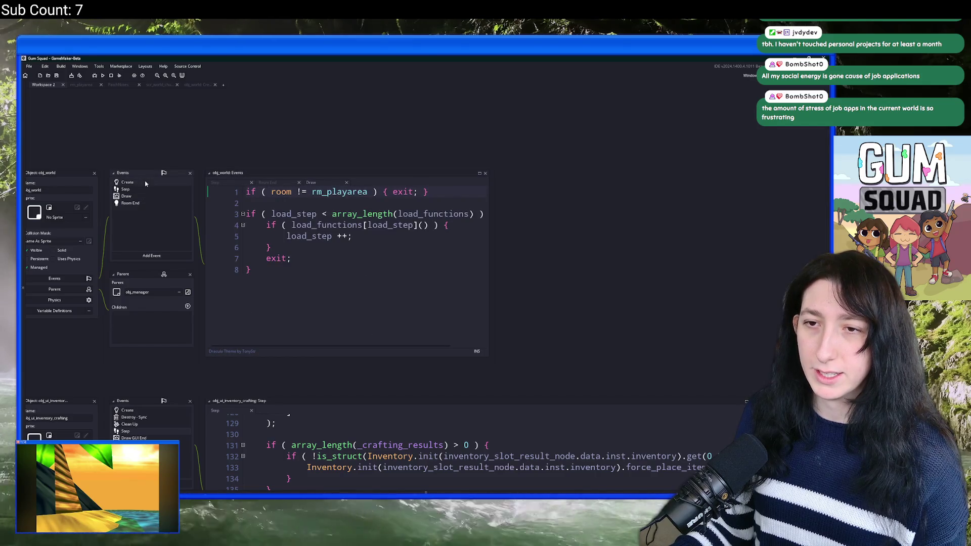
Open obj_world's Create event and scroll up through its world loading and saving steps.
double_click(150, 185)
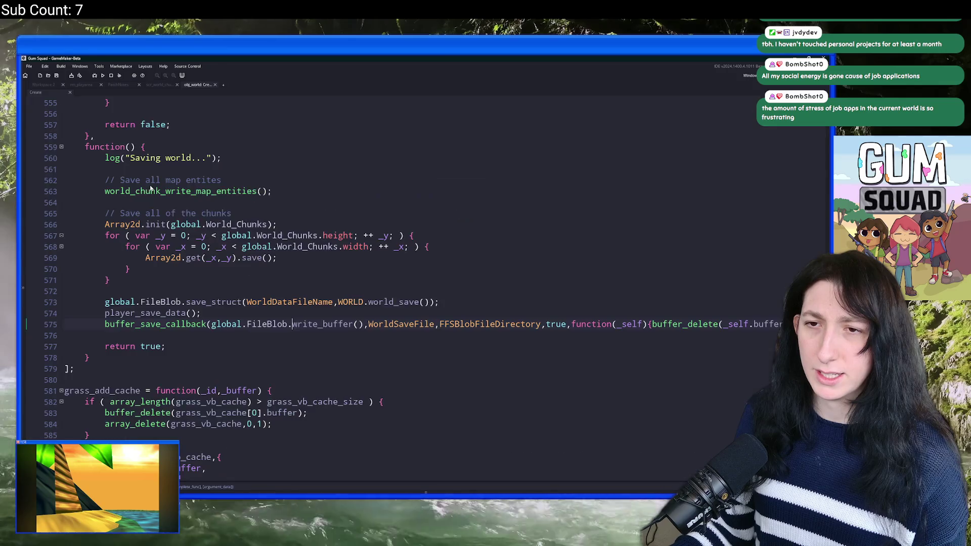
scroll(227, 214, "up", 20)
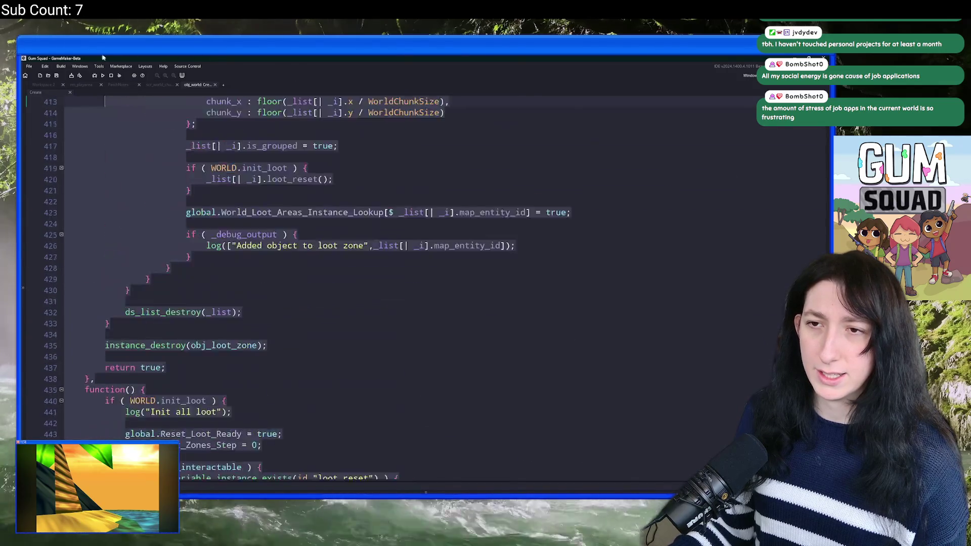
scroll(273, 252, "up", 20)
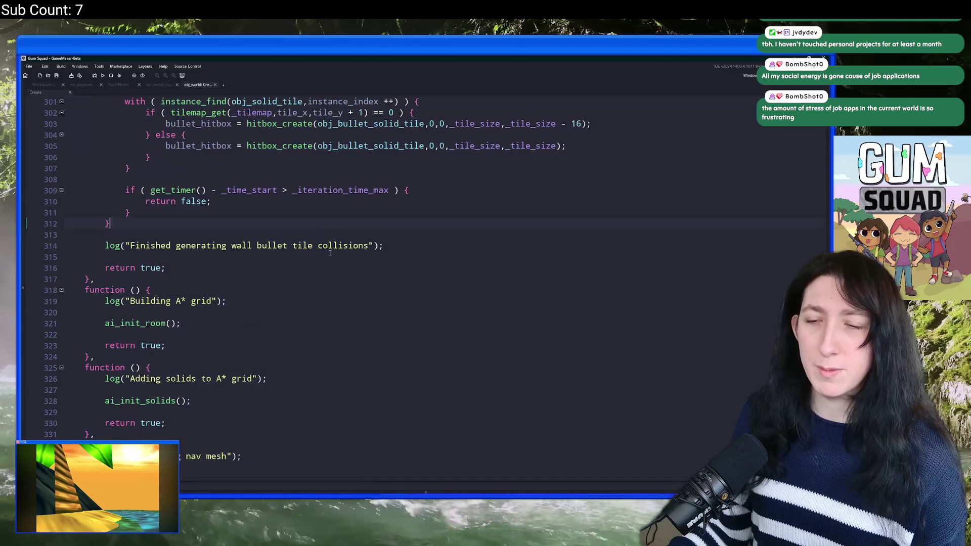
left_click(115, 101)
scroll(183, 241, "up", 20)
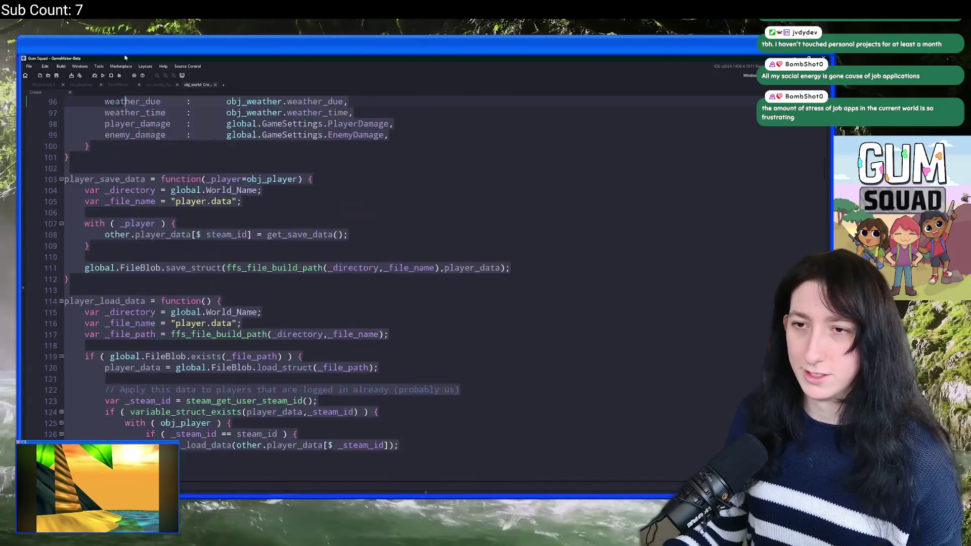
left_click(182, 242)
key("ctrl+t")
Open the scr_world_chunks script from the asset search.
type("scr_w")
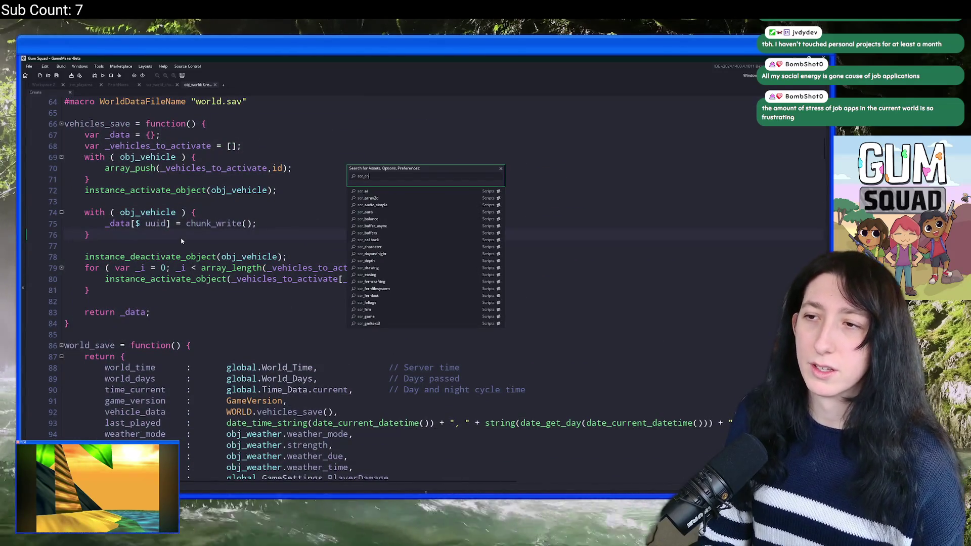
key("Down")
key("Down")
key("Down")
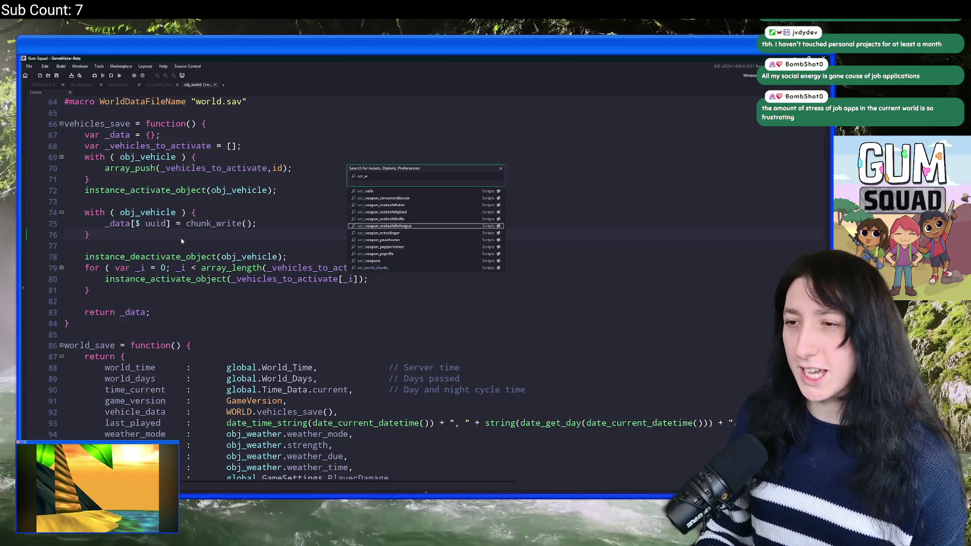
key("Return")
Find "static load" in the script and select load on line 232.
key("ctrl+f")
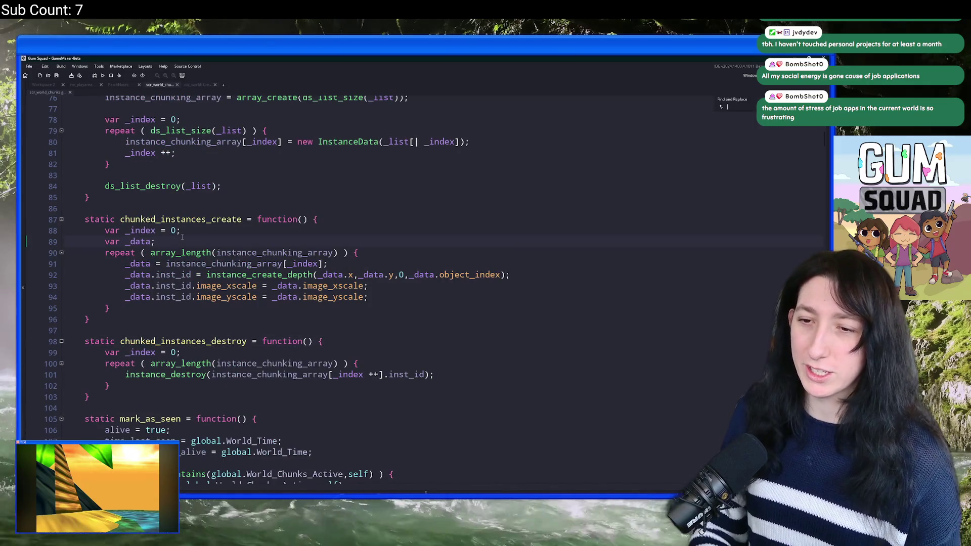
type("static load")
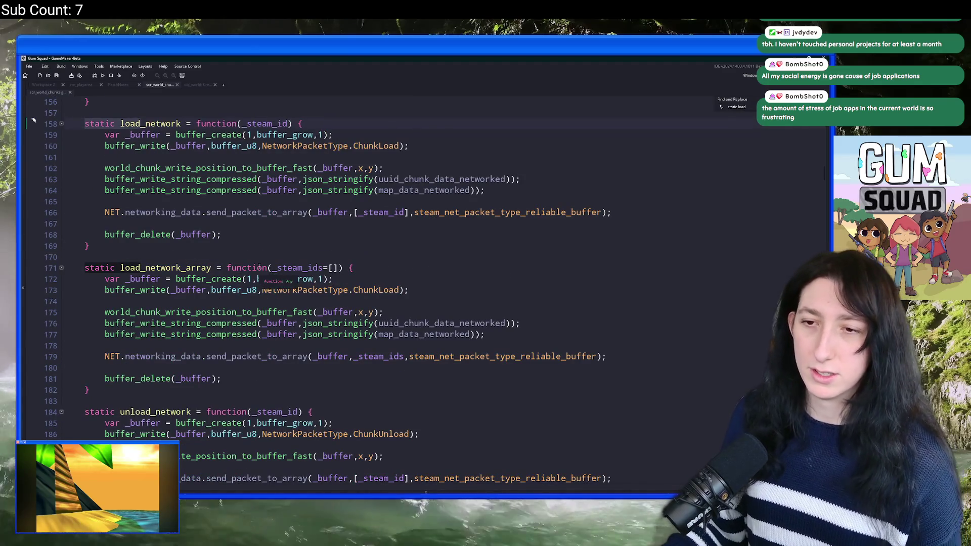
scroll(223, 258, "up", 5)
scroll(223, 258, "down", 9)
scroll(214, 275, "up", 10)
scroll(214, 274, "up", 14)
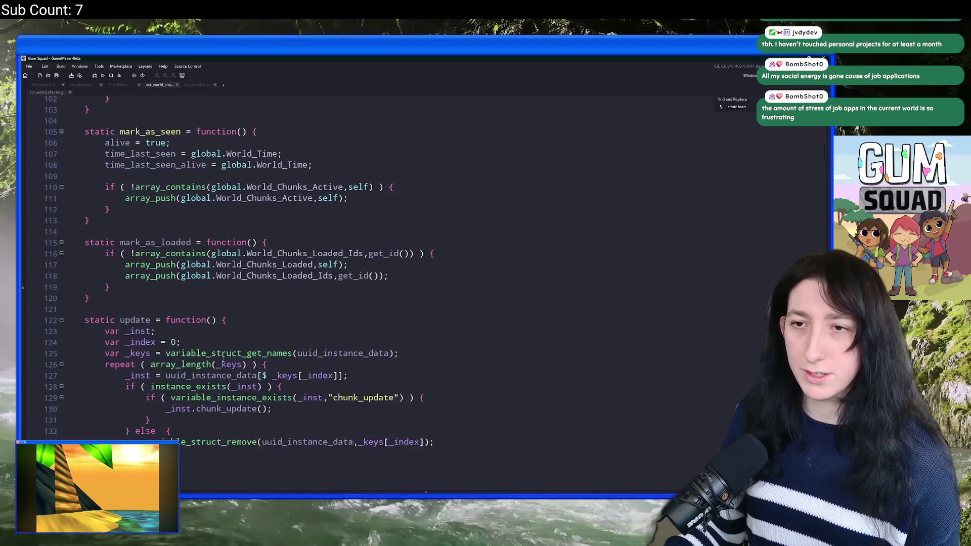
scroll(192, 289, "down", 10)
scroll(194, 296, "up", 3)
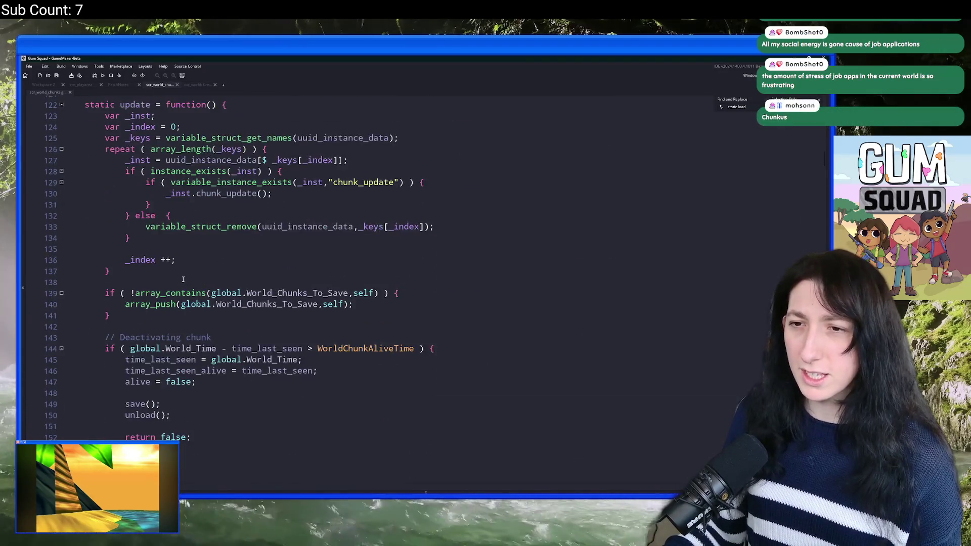
scroll(197, 303, "down", 9)
scroll(199, 312, "down", 20)
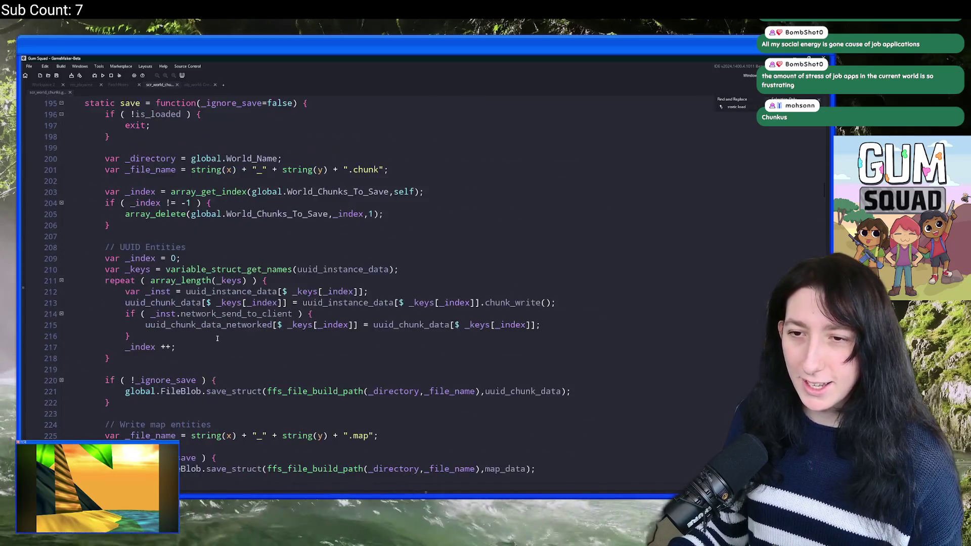
double_click(130, 184)
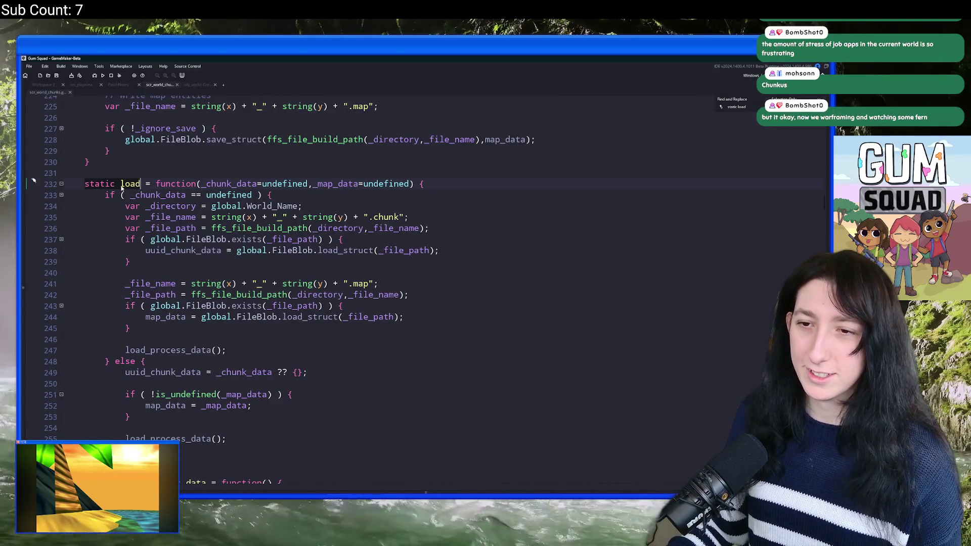
Run a project-wide search for 'load()' and close Search & Replace once the matches are listed.
key("ctrl+shift+f")
left_click(206, 84)
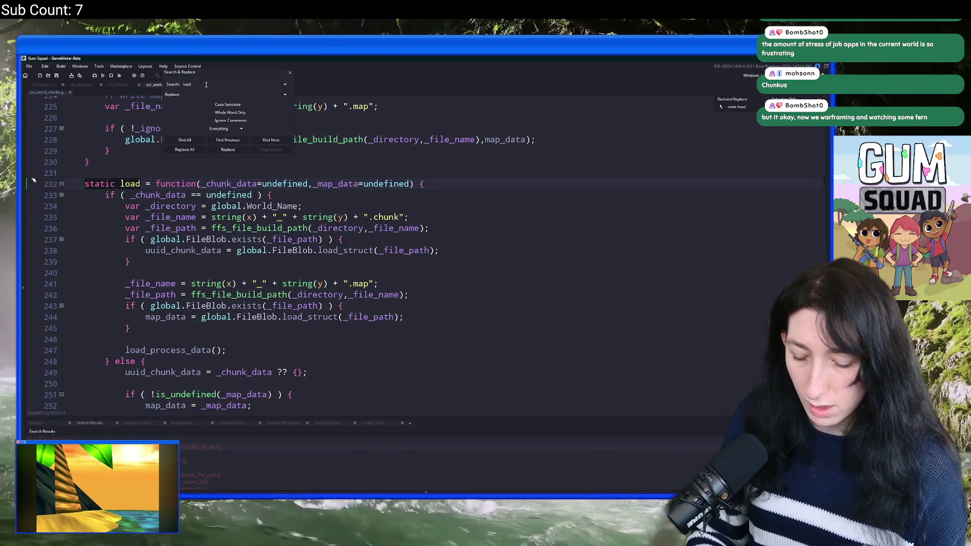
type("()")
key("Return")
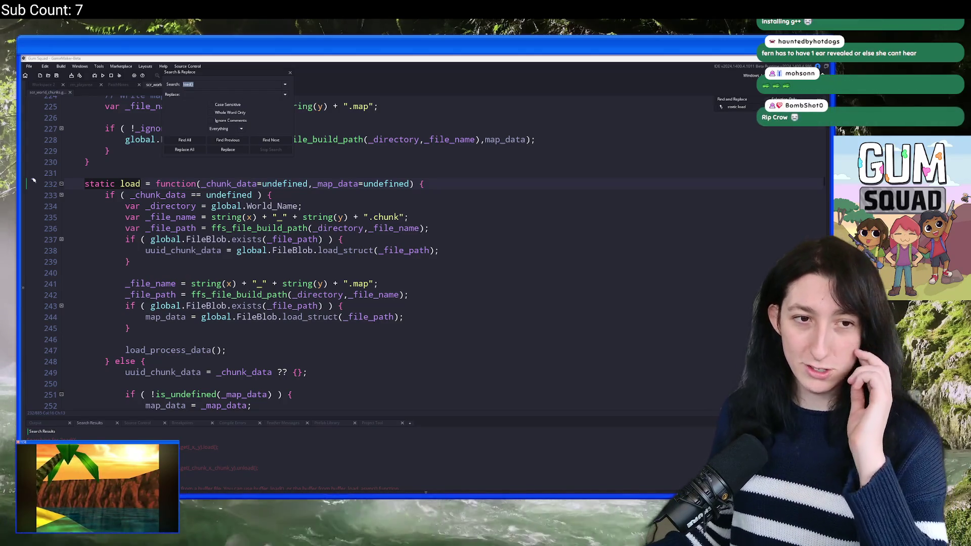
left_click(289, 74)
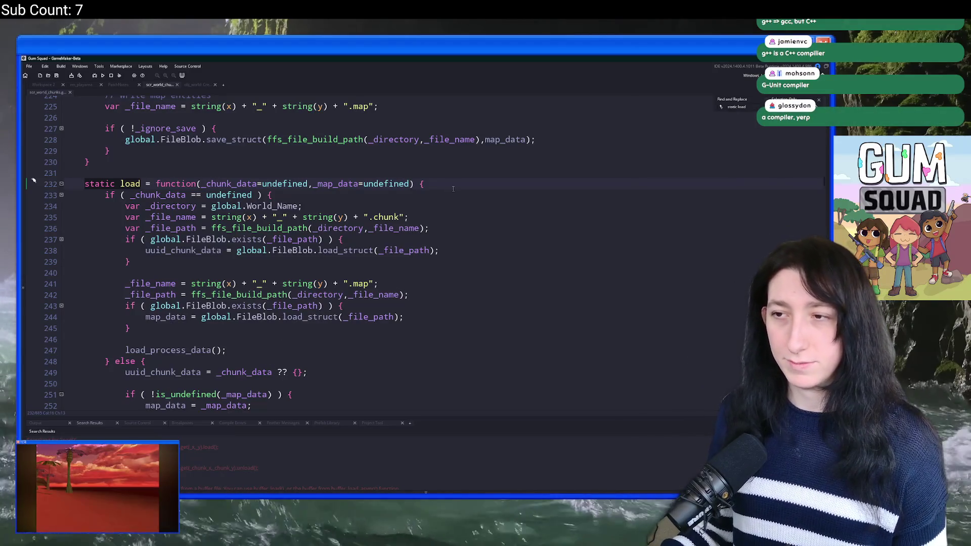
Dismiss the in-script load search and enlarge the search results panel in scr_world_chunks.
scroll(450, 188, "down", 2)
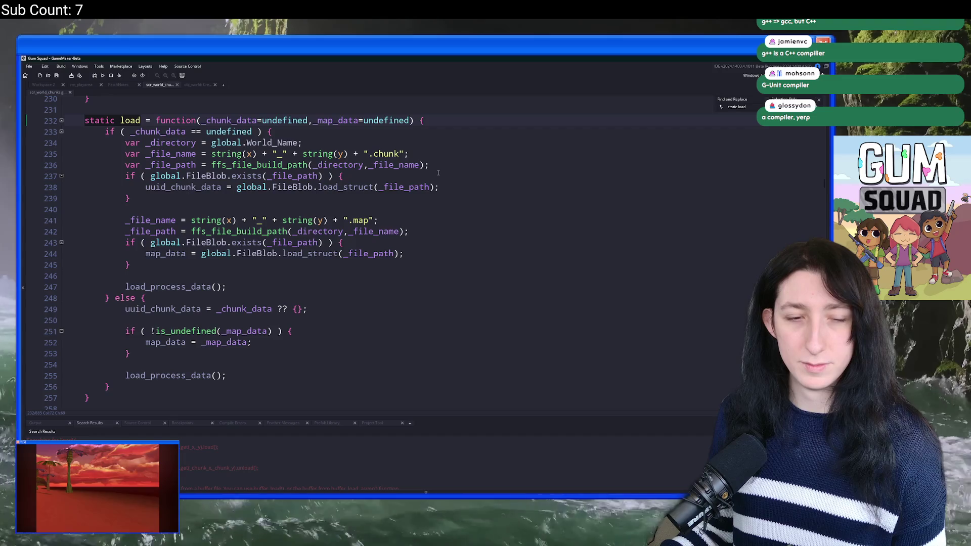
left_click(819, 100)
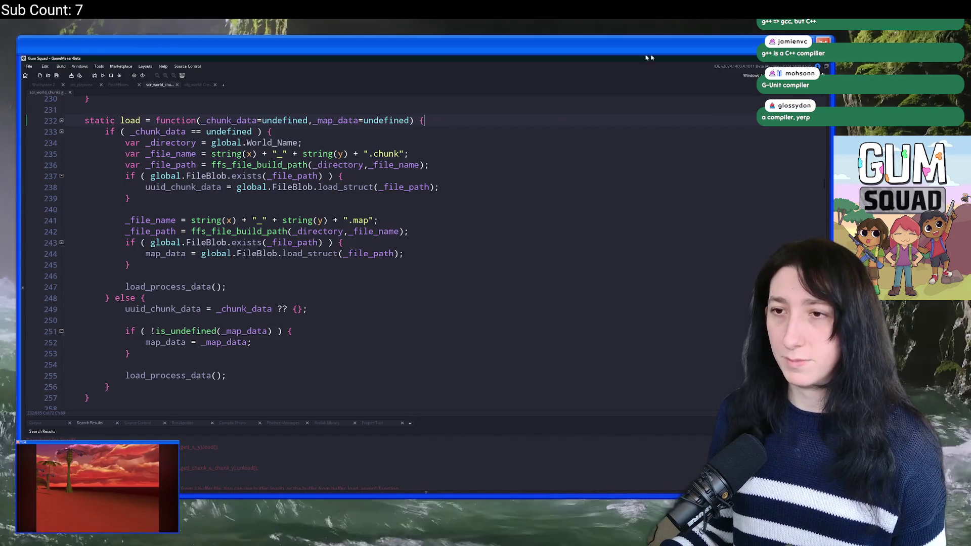
key("Down")
scroll(498, 161, "down", 1)
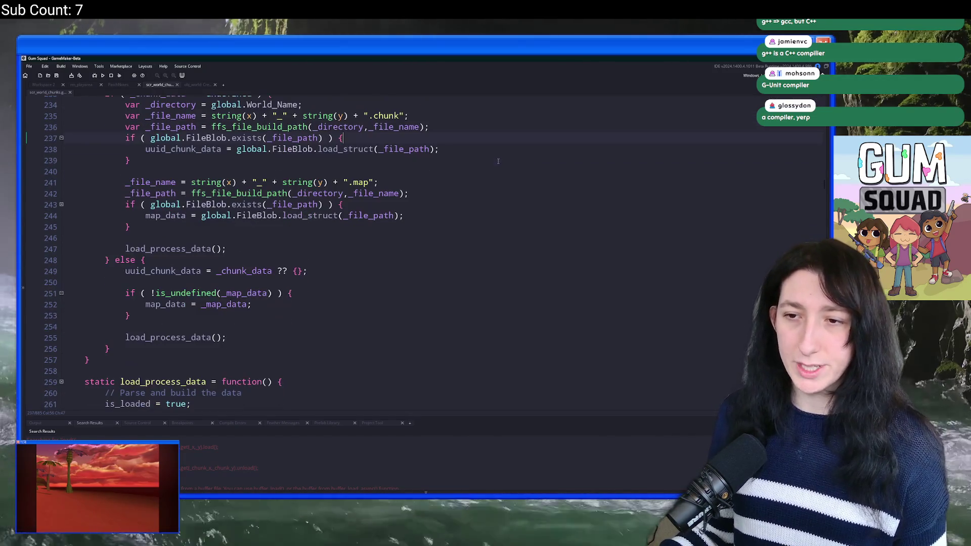
scroll(343, 225, "up", 2)
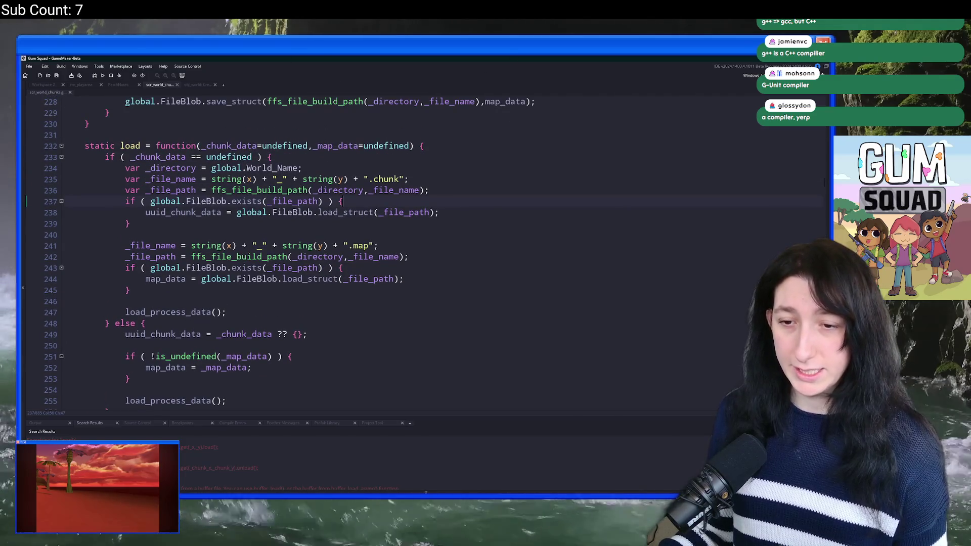
scroll(294, 466, "down", 1)
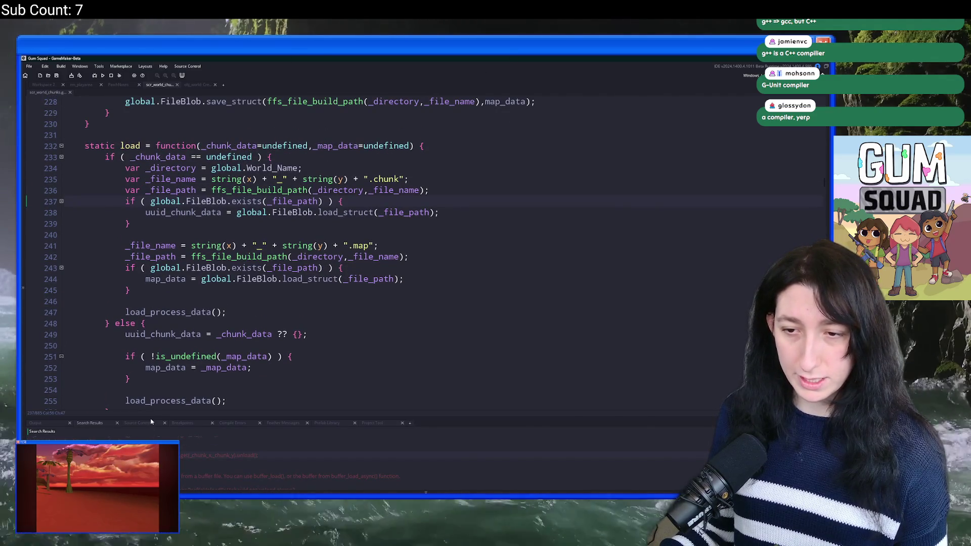
left_click_drag(151, 421, 155, 397)
left_click(193, 199)
scroll(193, 200, "up", 9)
scroll(187, 259, "down", 11)
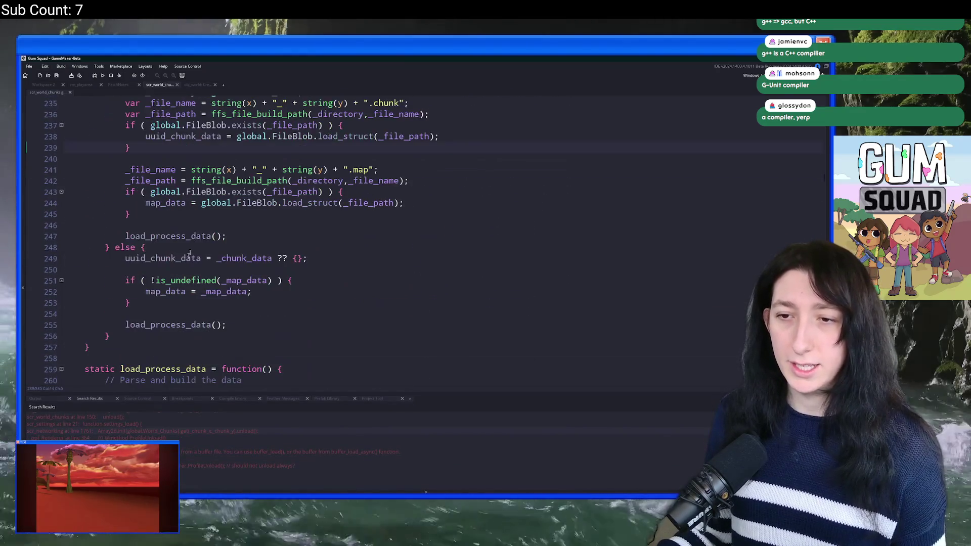
scroll(187, 259, "up", 4)
Find the load function definition in scr_world_chunks by searching 'load = func'.
double_click(130, 196)
key("ctrl+f")
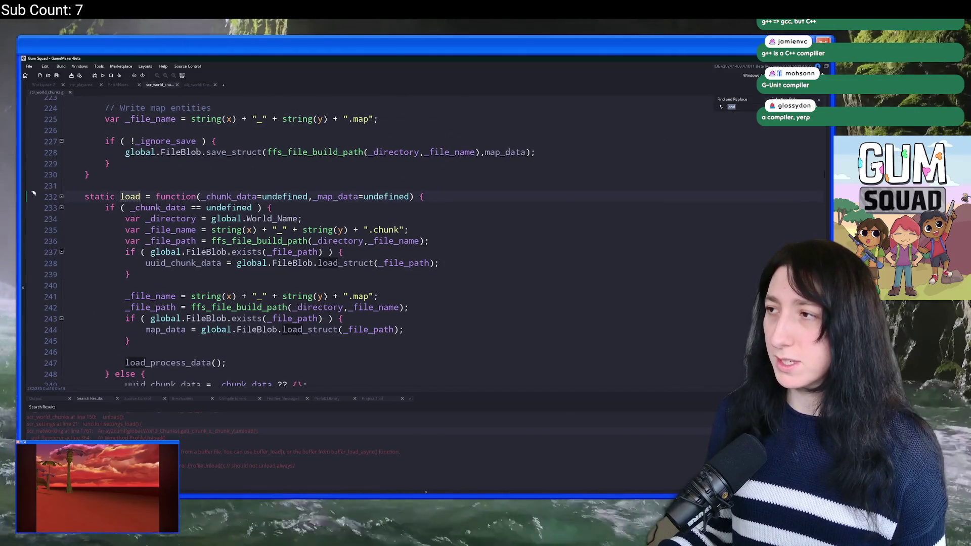
key("shift+Return")
key("shift+Return")
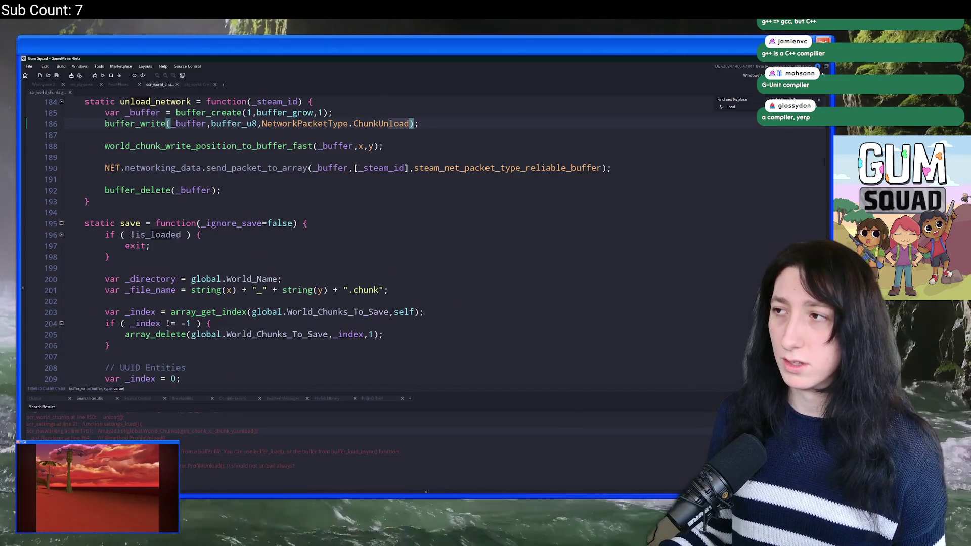
key("shift+Return")
key("shift+Return")
key("shift+Return")
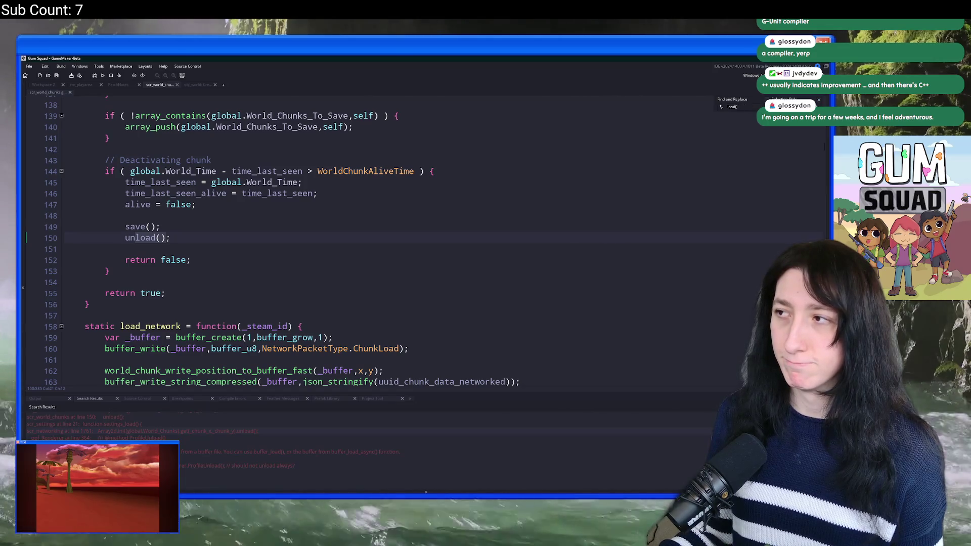
key("BackSpace")
key("BackSpace")
type("= func")
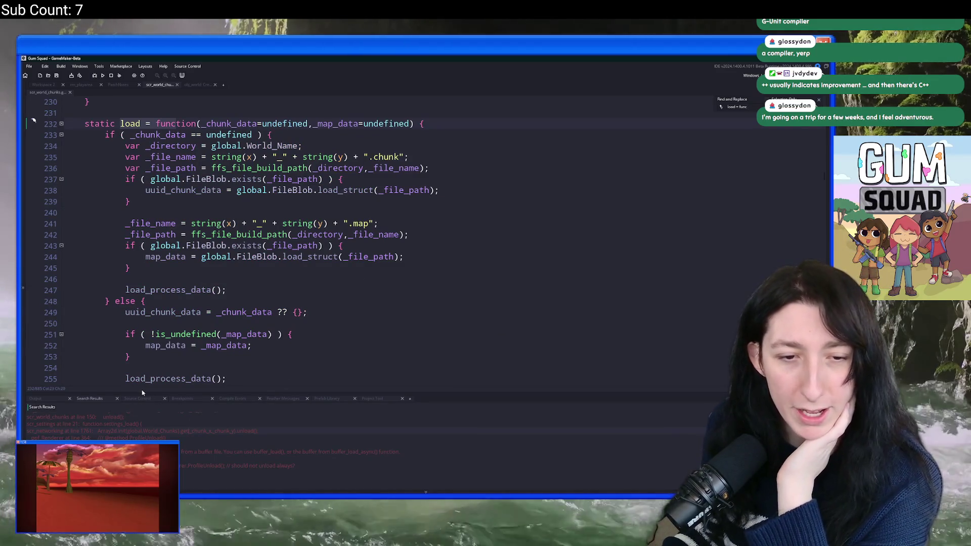
Scroll up to the update function on line 122 and search the project for 'update()'.
scroll(139, 386, "up", 1)
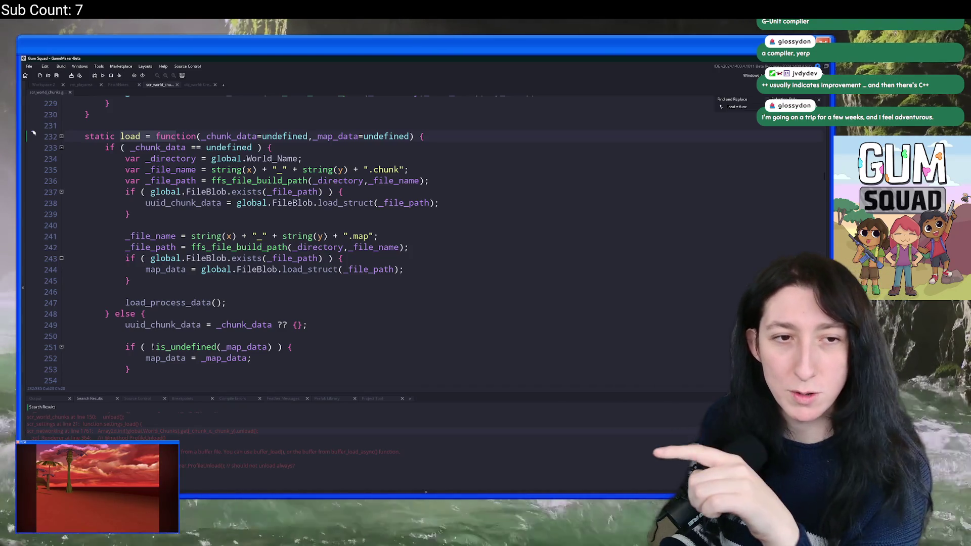
scroll(142, 430, "up", 1)
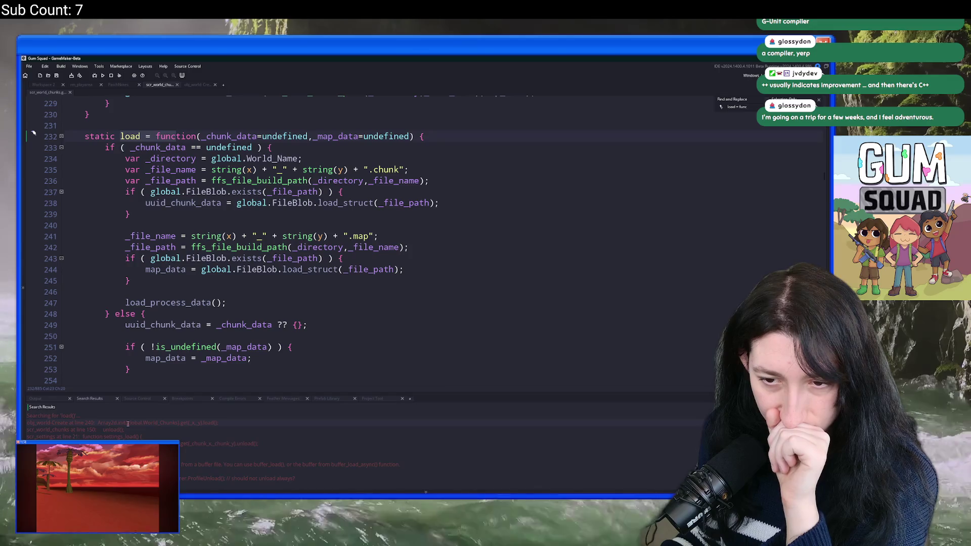
scroll(300, 376, "up", 3)
scroll(283, 344, "down", 5)
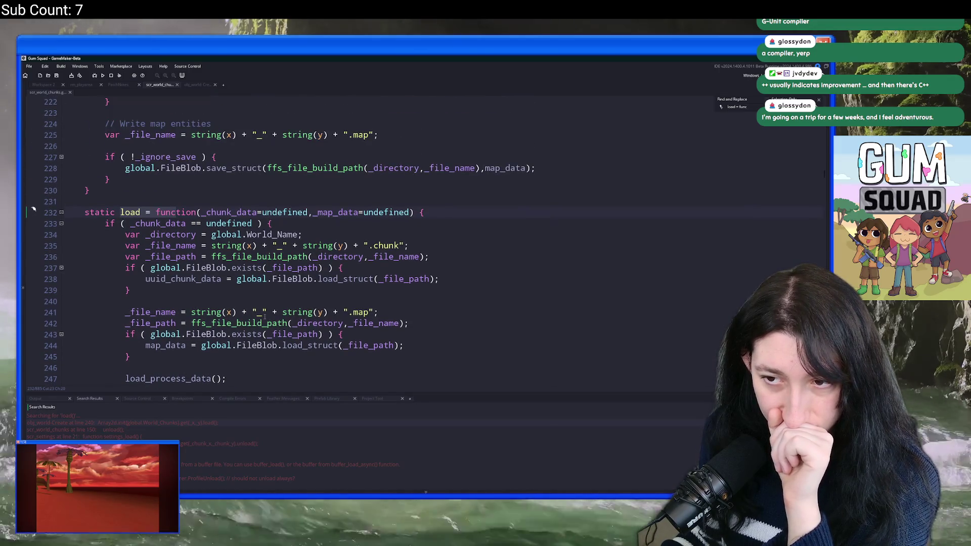
scroll(166, 250, "up", 6)
scroll(165, 250, "up", 15)
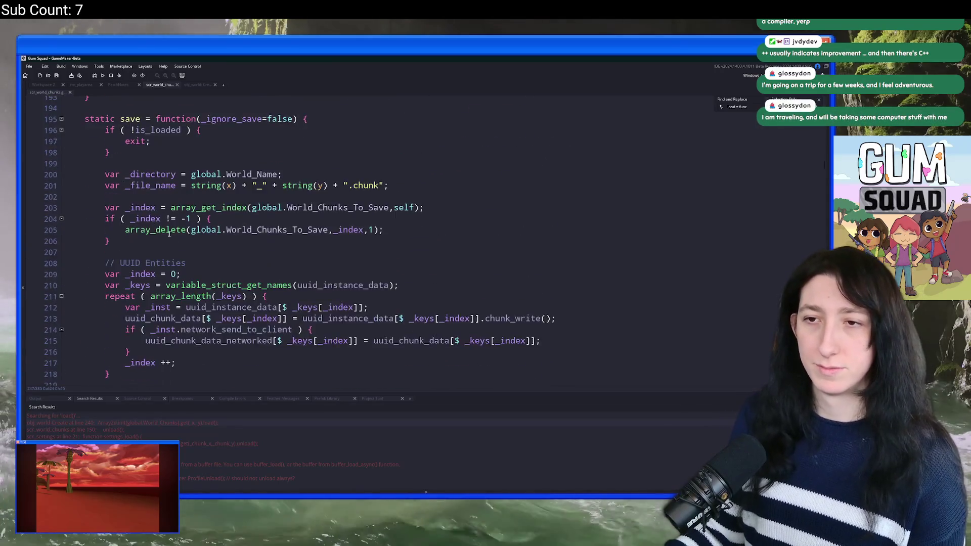
scroll(154, 215, "up", 15)
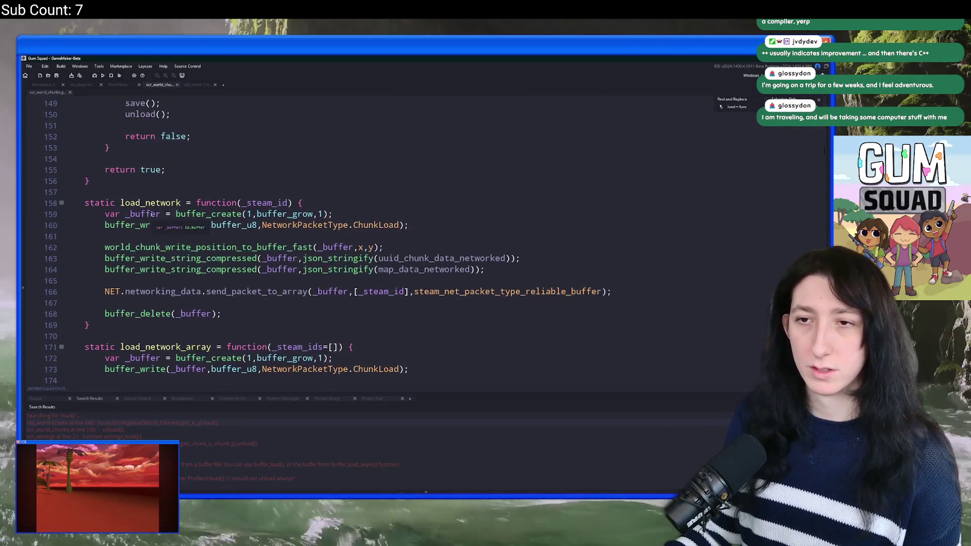
scroll(165, 221, "up", 8)
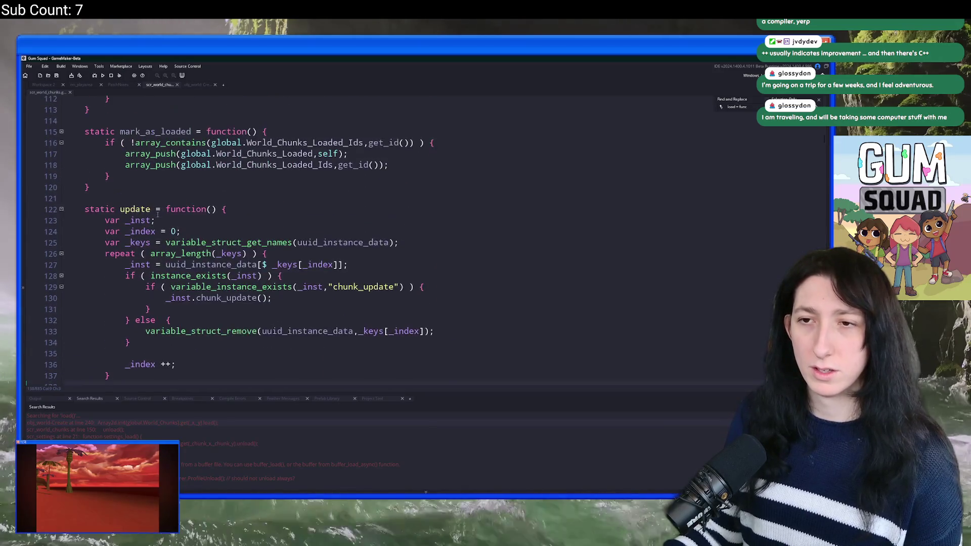
scroll(157, 205, "down", 4)
double_click(127, 172)
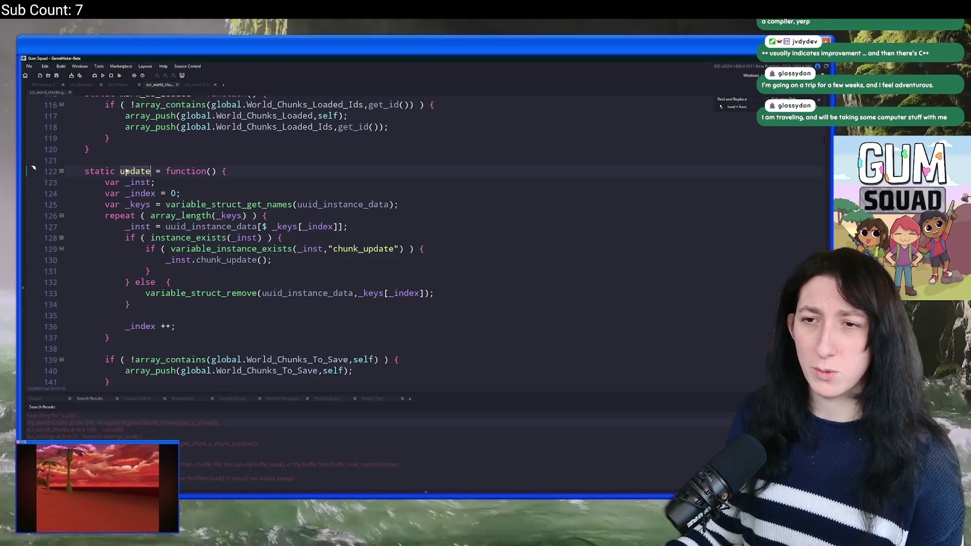
key("ctrl+f")
key("Return")
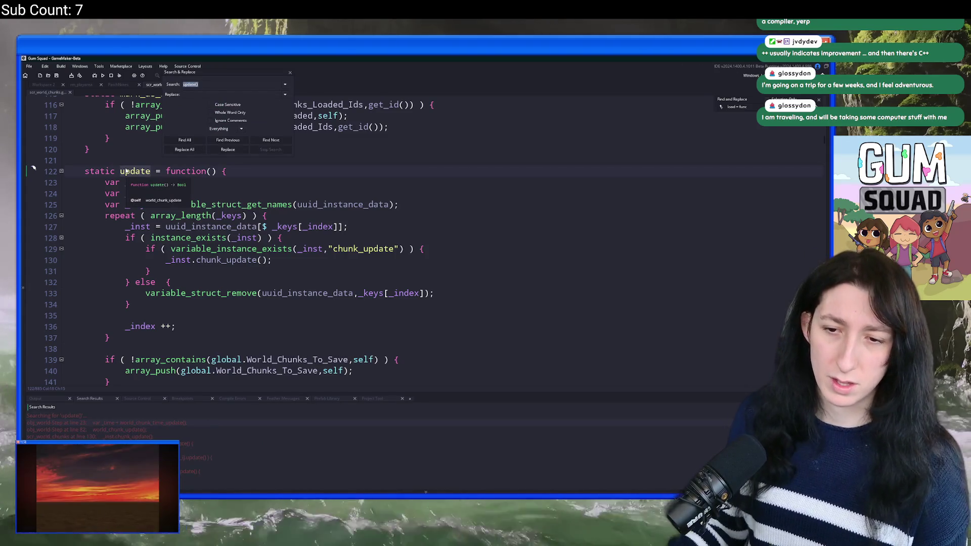
Open the first match in obj_world's Step event and review its chunk update code.
double_click(70, 427)
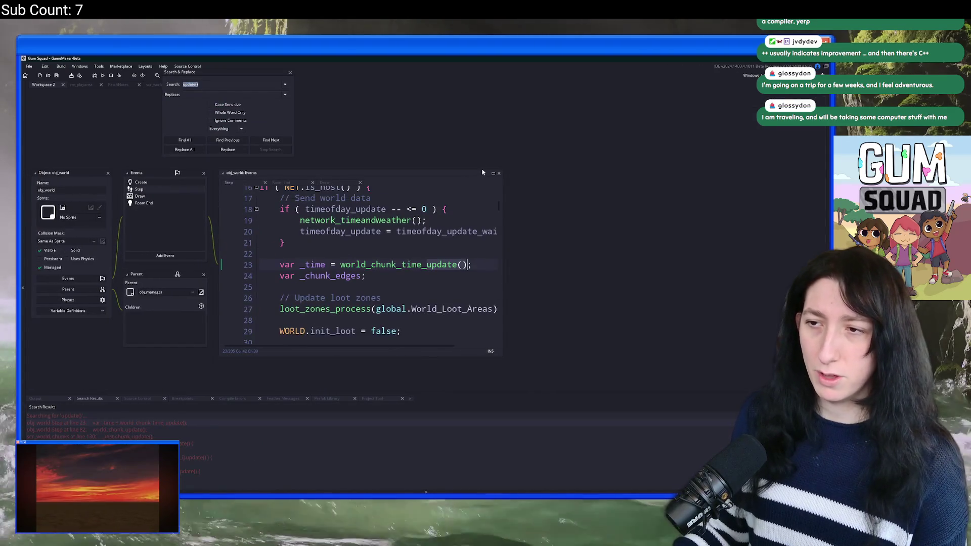
left_click(290, 72)
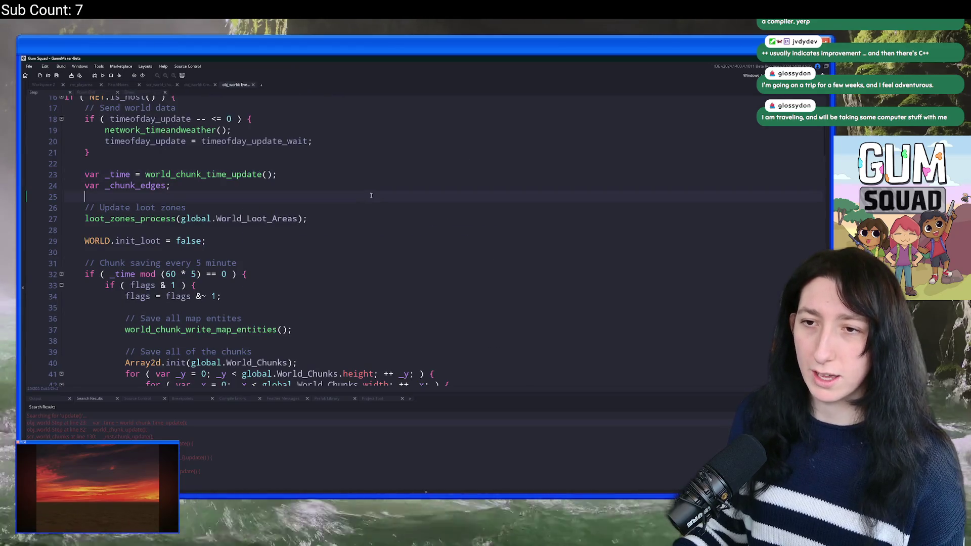
left_click(415, 197)
scroll(416, 250, "up", 5)
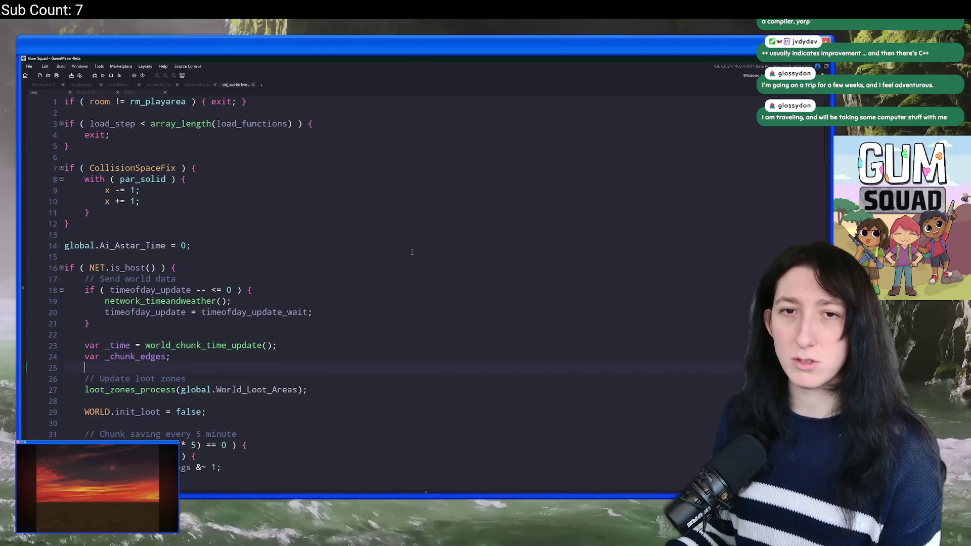
scroll(415, 249, "down", 5)
scroll(272, 213, "down", 6)
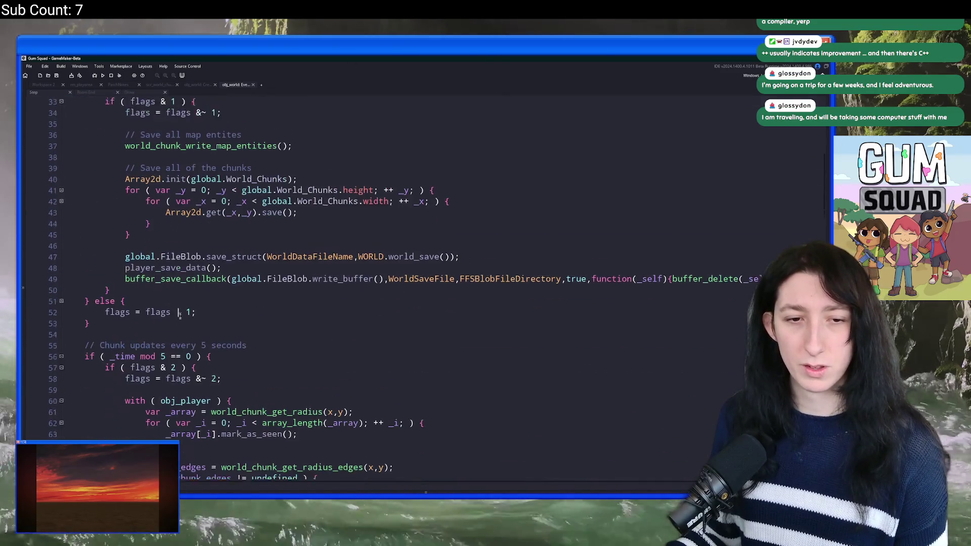
scroll(272, 213, "up", 3)
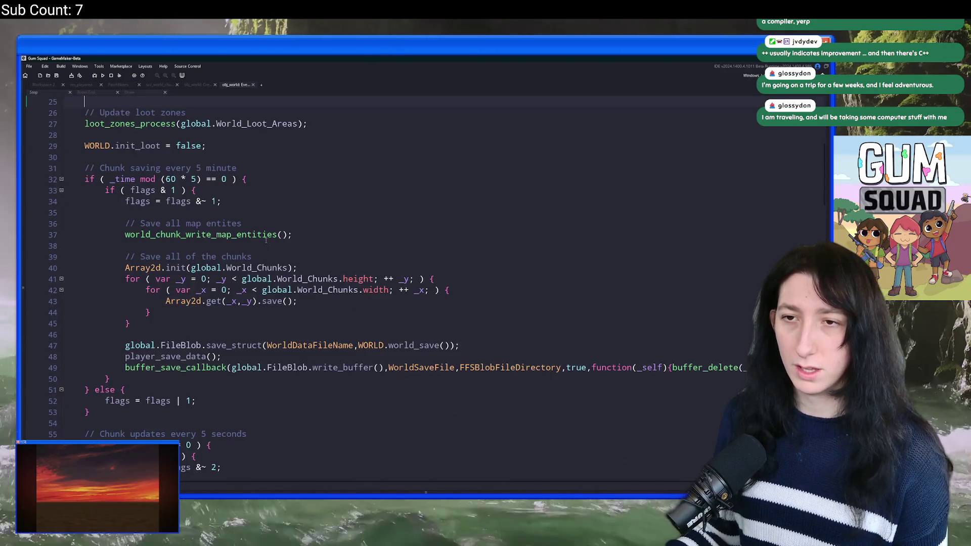
scroll(198, 235, "down", 8)
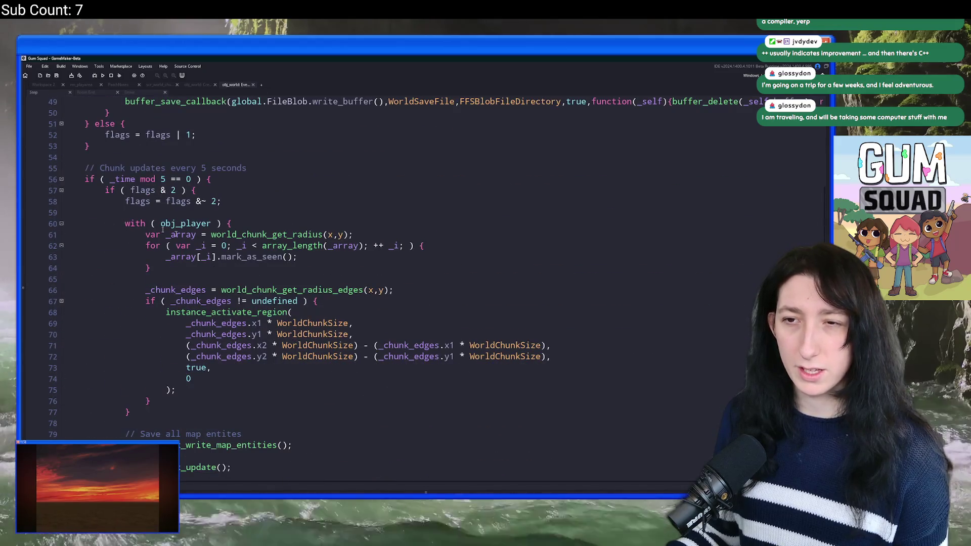
scroll(156, 226, "down", 3)
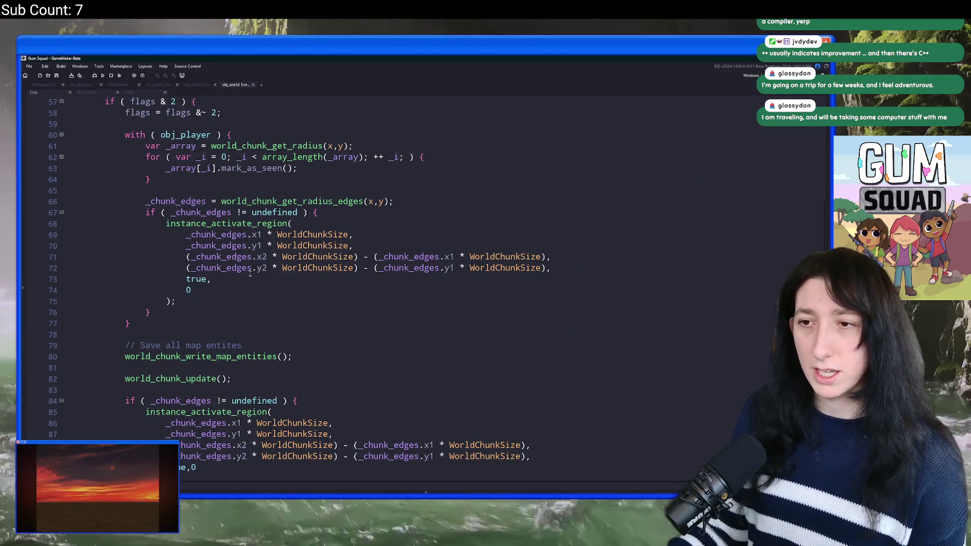
left_click_drag(176, 302, 165, 224)
scroll(216, 190, "up", 2)
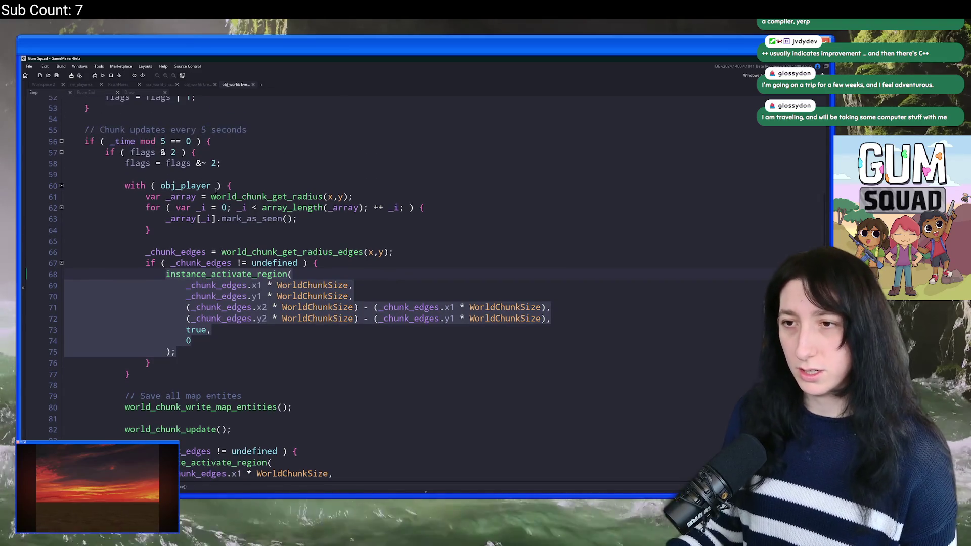
left_click(232, 361)
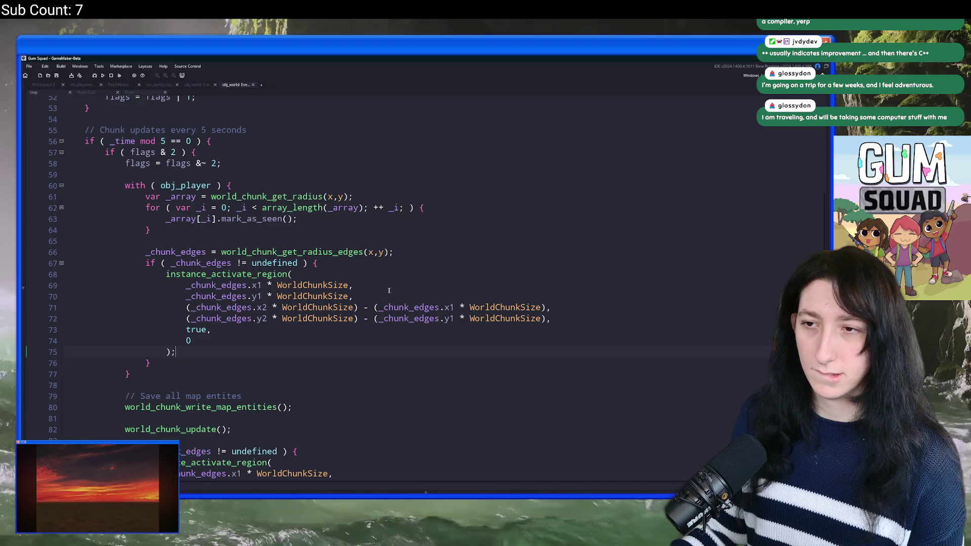
Read the rest of the Step code, glance at the Create event, then return to scr_world_chunks.
scroll(391, 290, "down", 2)
scroll(227, 364, "down", 2)
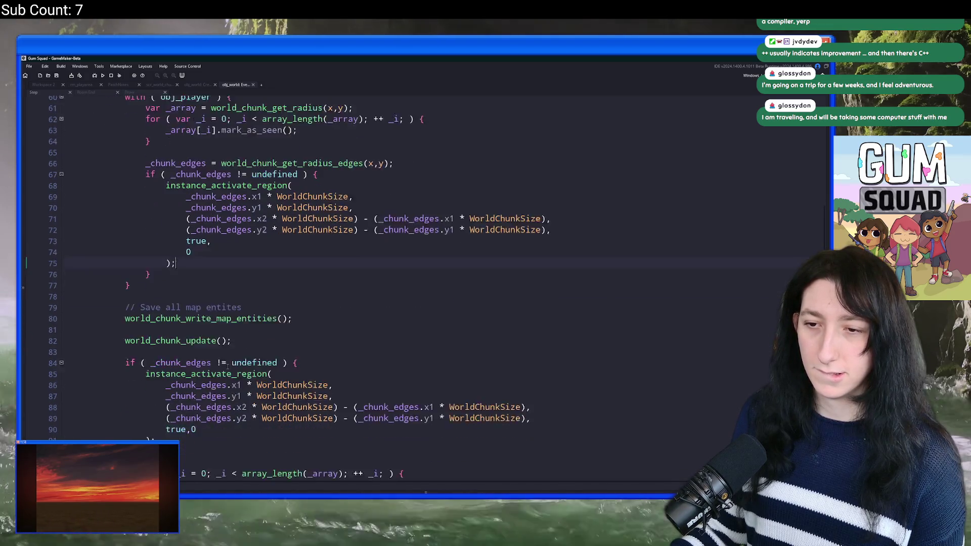
scroll(311, 388, "down", 2)
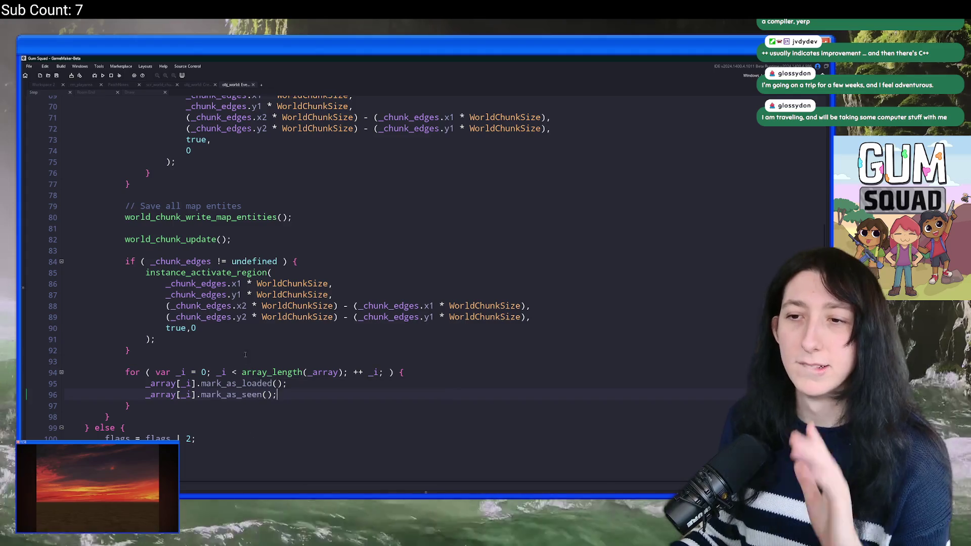
scroll(243, 313, "up", 2)
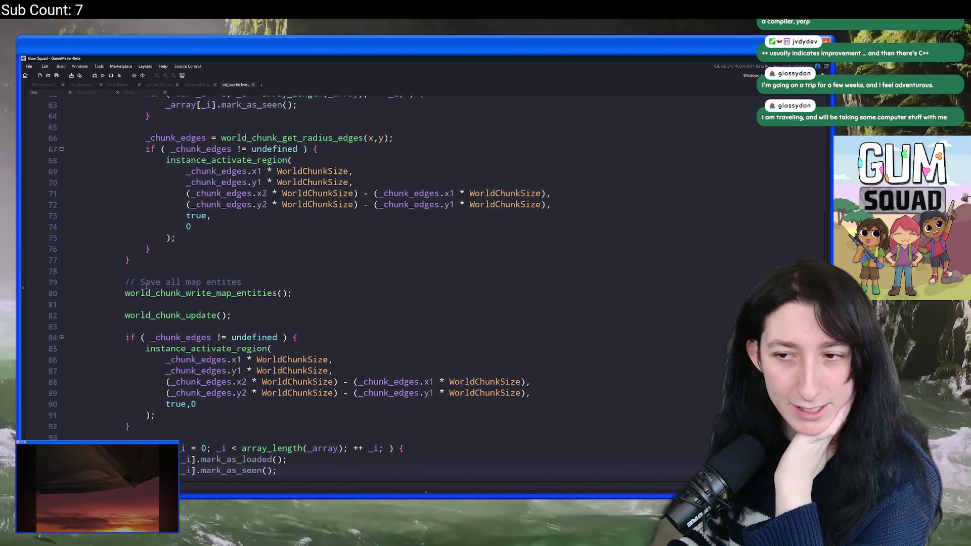
left_click(195, 85)
left_click(157, 86)
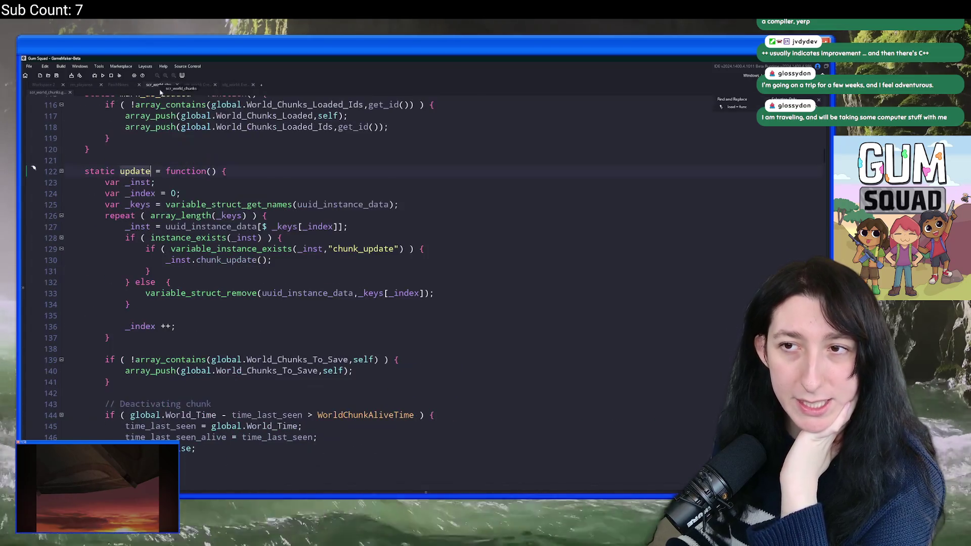
Find where is_loaded is checked in the chunk save function with the query 'is_loa'.
scroll(244, 195, "down", 10)
key("ctrl+f")
type("is_loa")
scroll(237, 192, "up", 7)
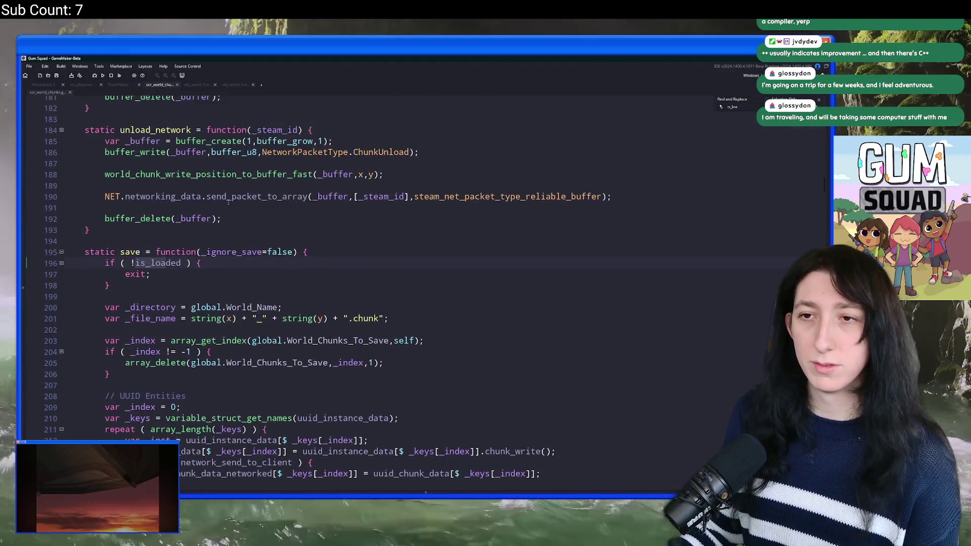
key("Escape")
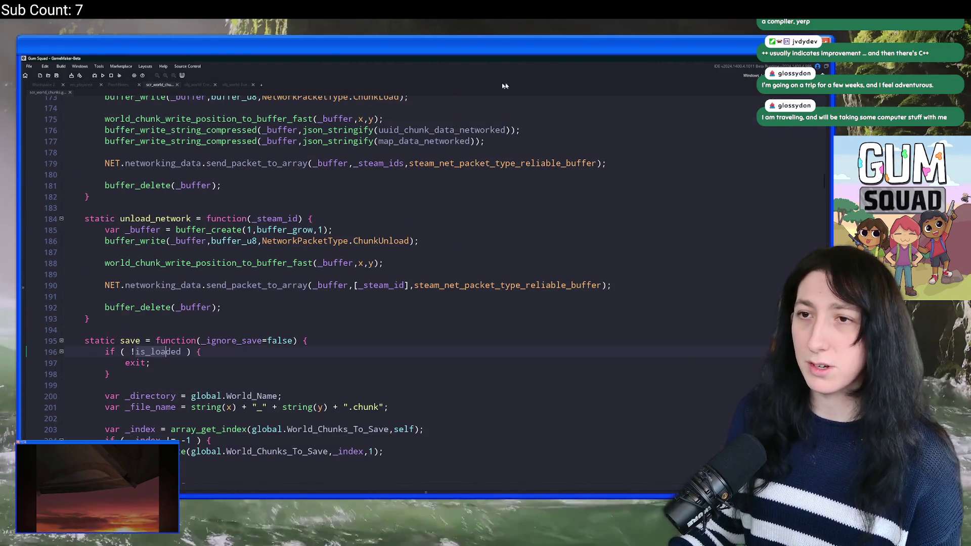
In obj_world's Step event, begin an 'if ( i' line after the second instance_activate_region call.
left_click(246, 85)
scroll(306, 236, "up", 4)
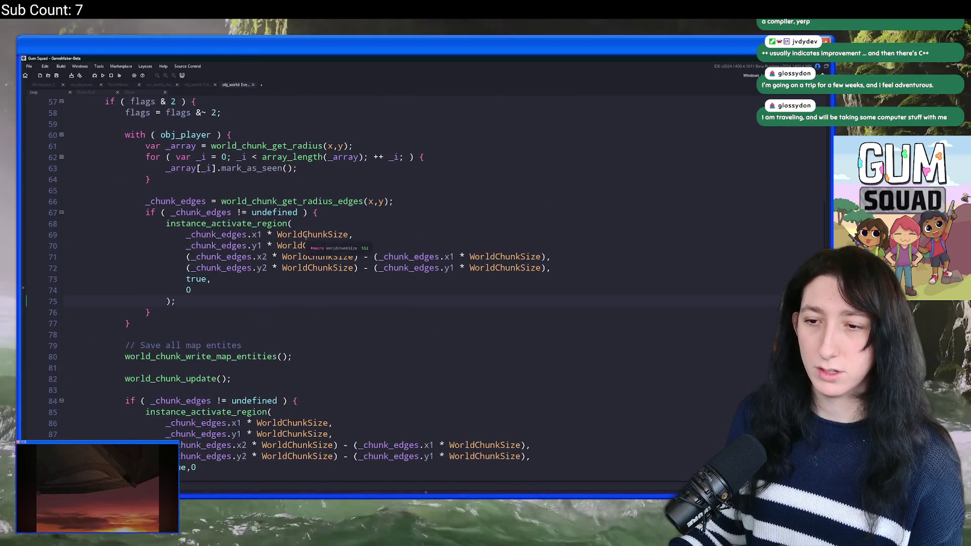
scroll(306, 236, "down", 5)
left_click(171, 333)
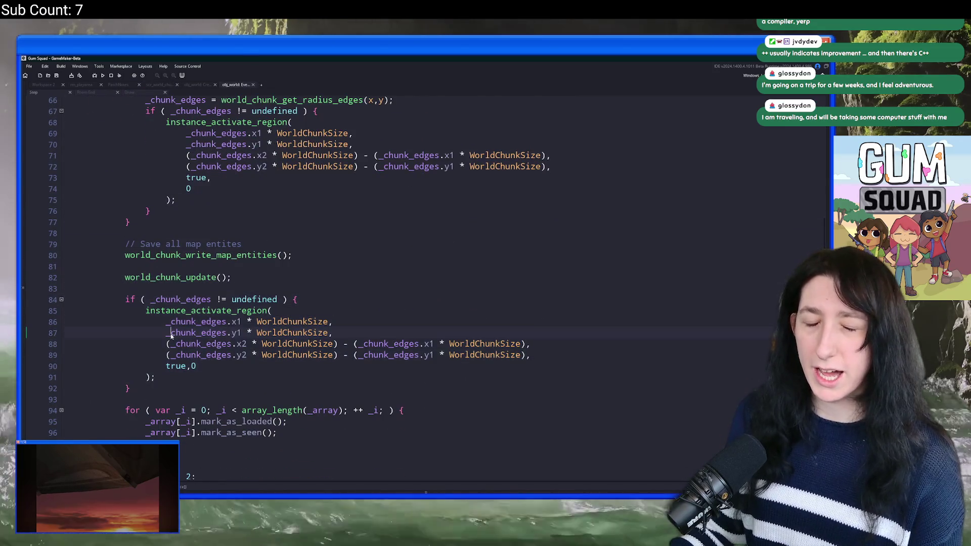
scroll(181, 380, "up", 8)
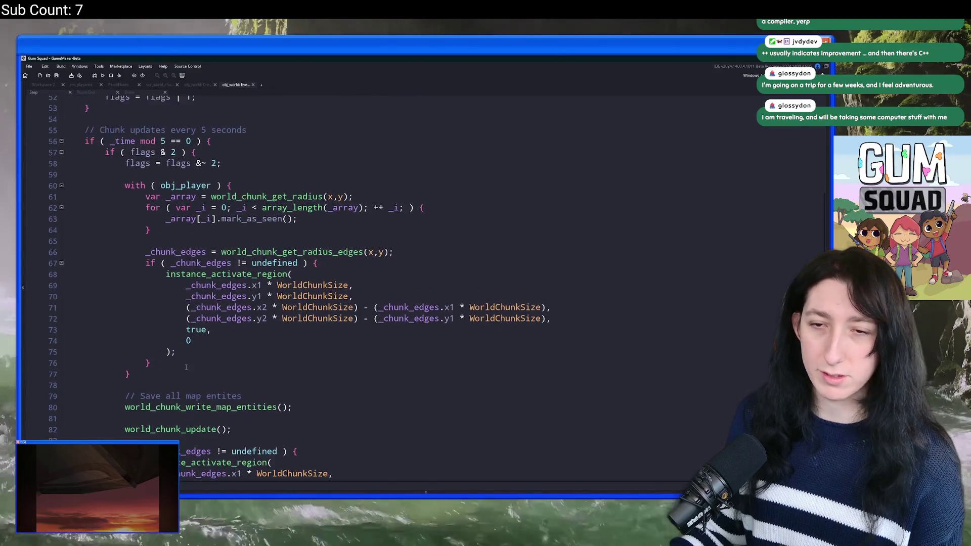
scroll(186, 366, "down", 8)
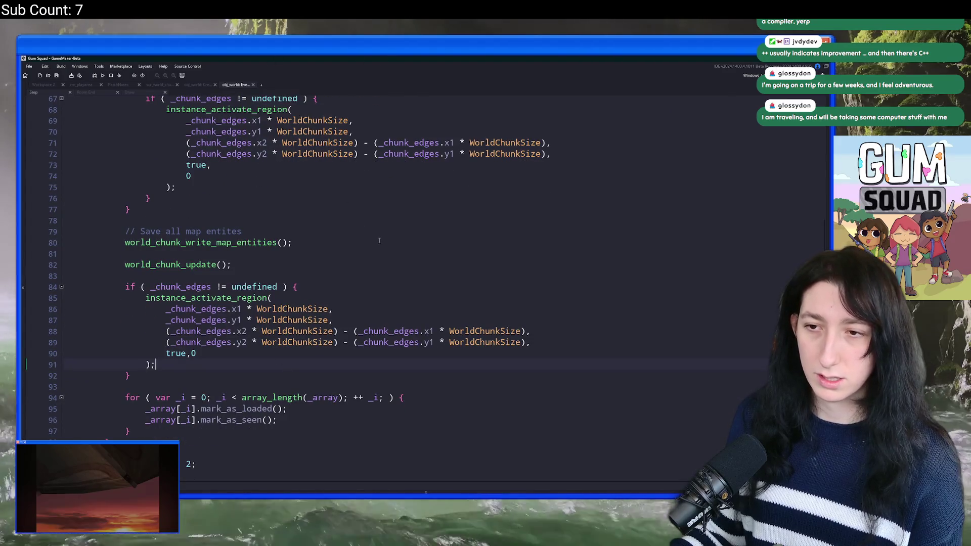
key("Return")
key("Return")
type("if ( i")
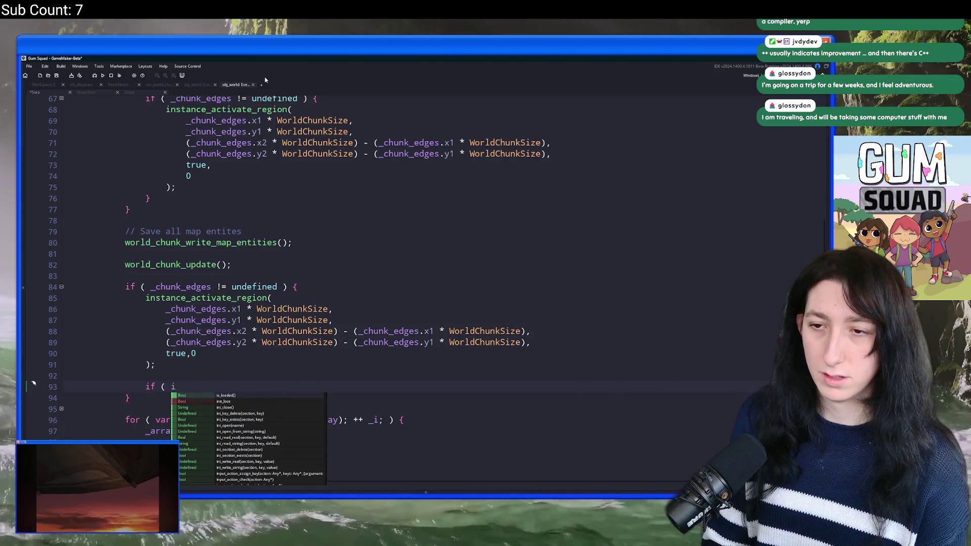
Replace the half-typed if line with _array[_i].chunked_instances_create(); after mark_as_seen() in the loop.
key("BackSpace")
key("BackSpace")
key("BackSpace")
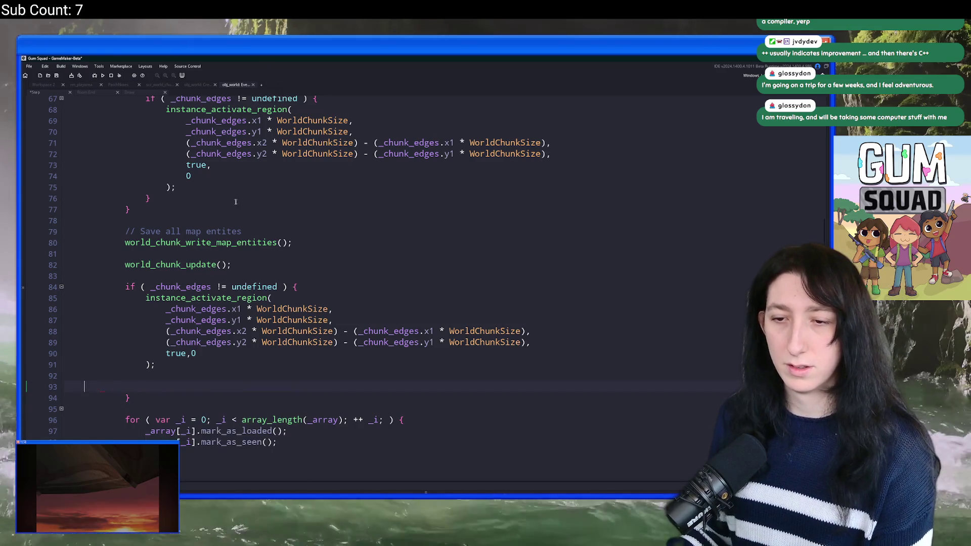
key("BackSpace")
key("BackSpace")
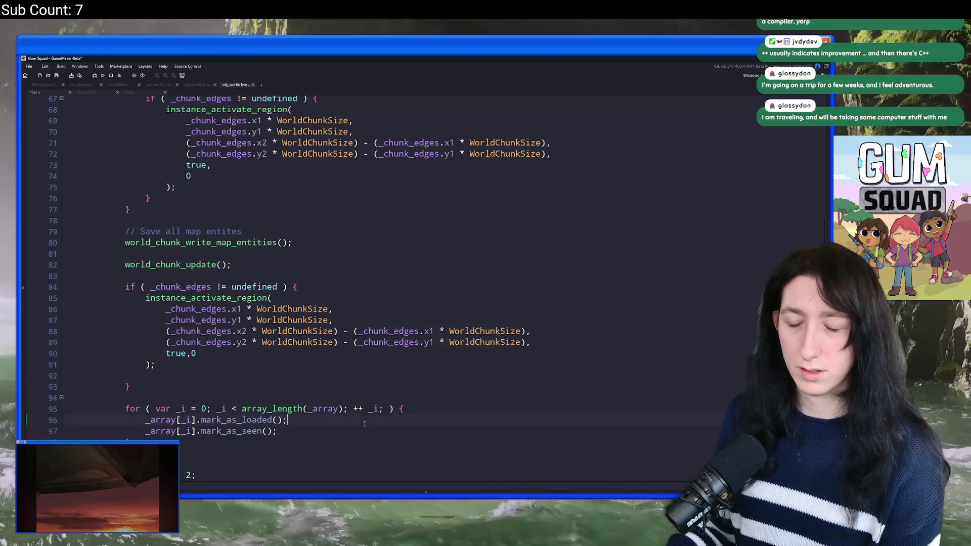
key("Return")
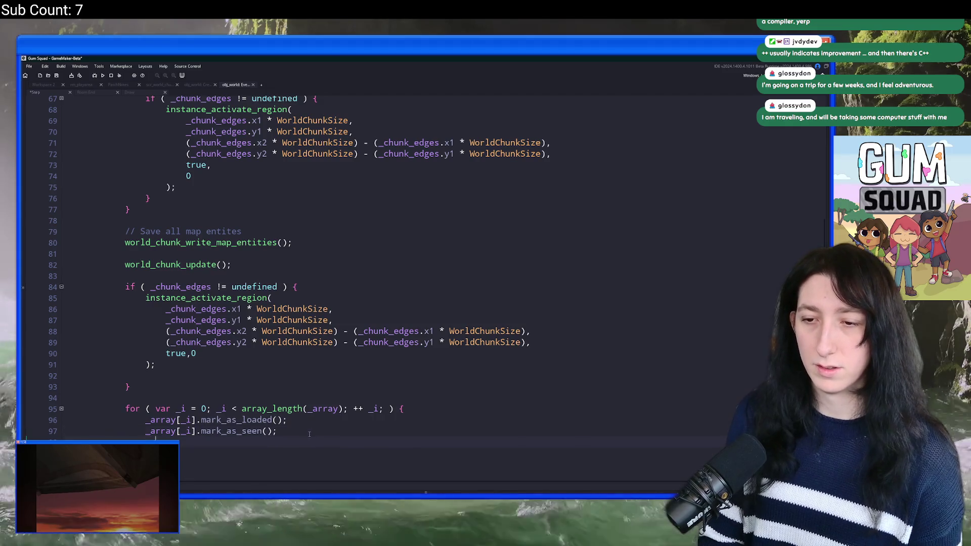
type("_array[_i].chunked_instances_destroykd")
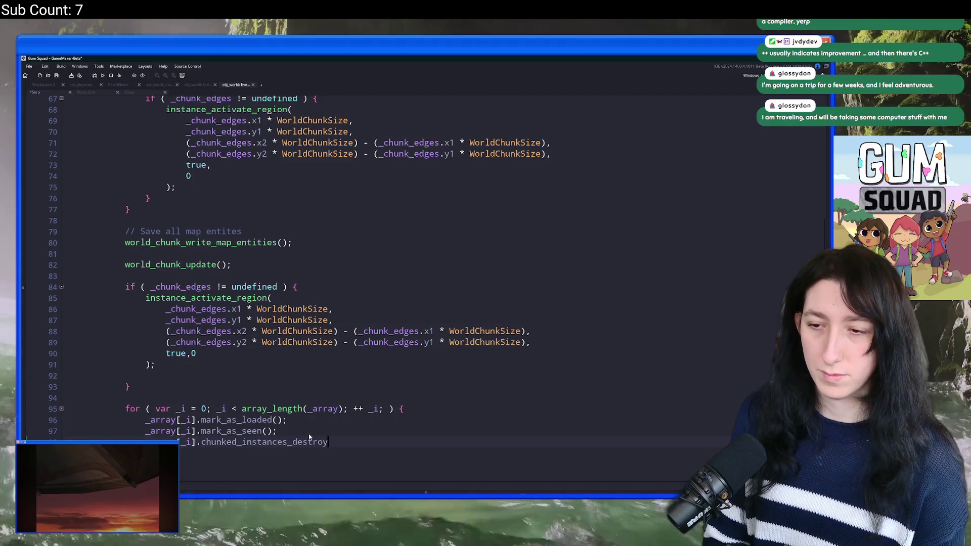
key("BackSpace")
key("BackSpace")
key("BackSpace")
type("cr")
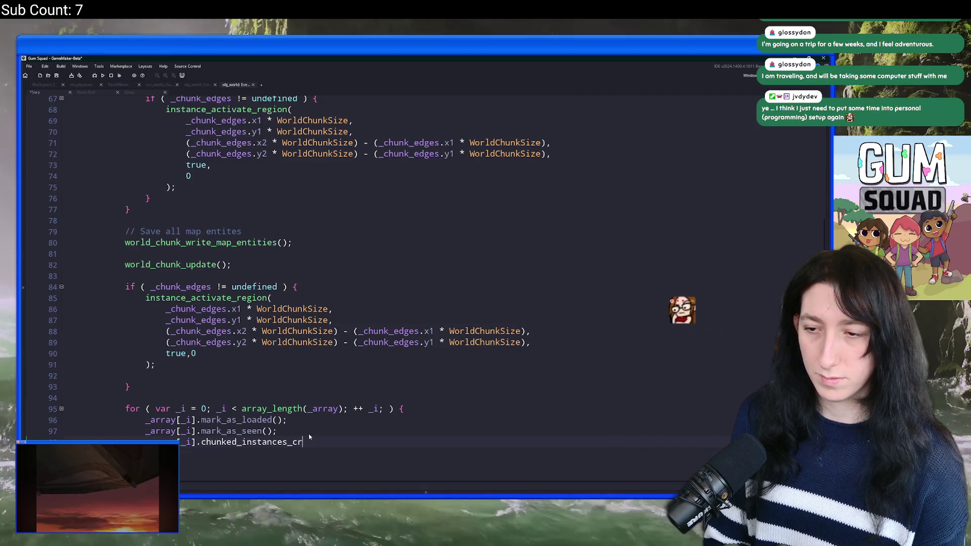
type("eate();")
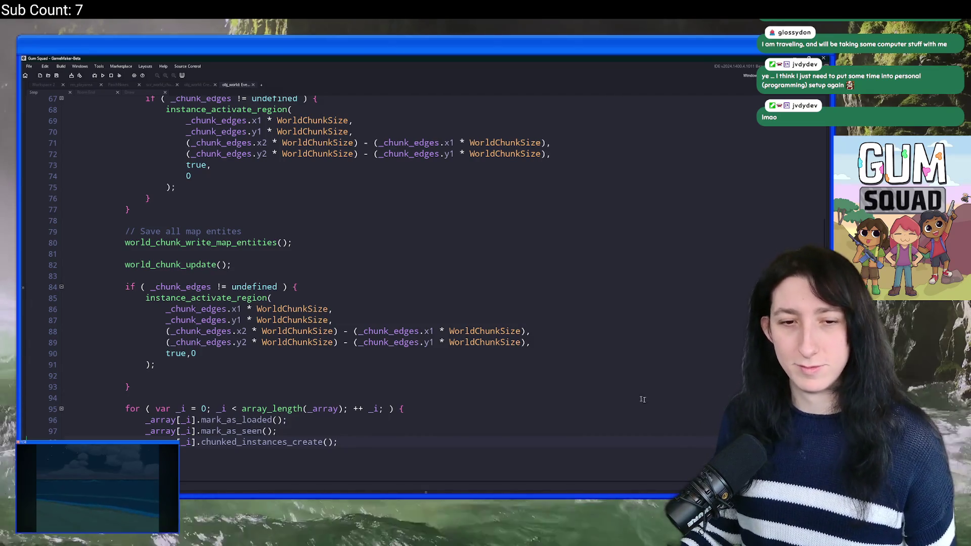
Review the obj_world Step code around the world_chunk_update call.
left_click(353, 254)
scroll(343, 269, "up", 5)
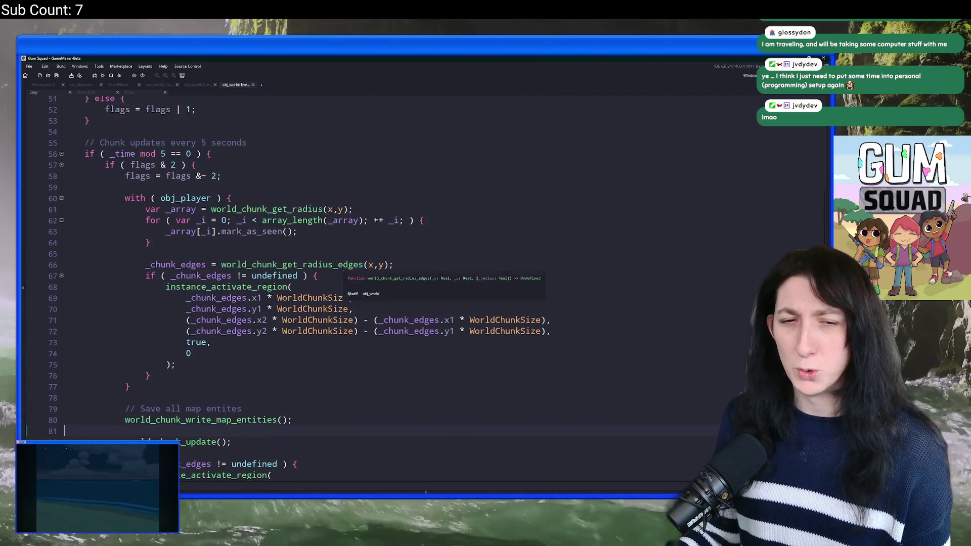
scroll(343, 269, "up", 11)
scroll(273, 252, "up", 5)
scroll(245, 282, "down", 6)
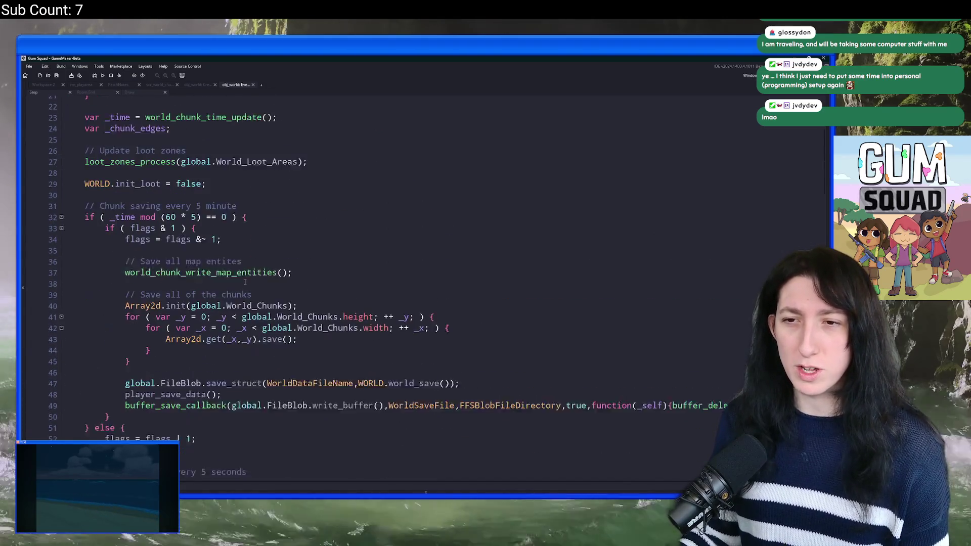
scroll(244, 282, "down", 4)
scroll(245, 282, "up", 4)
scroll(245, 281, "down", 3)
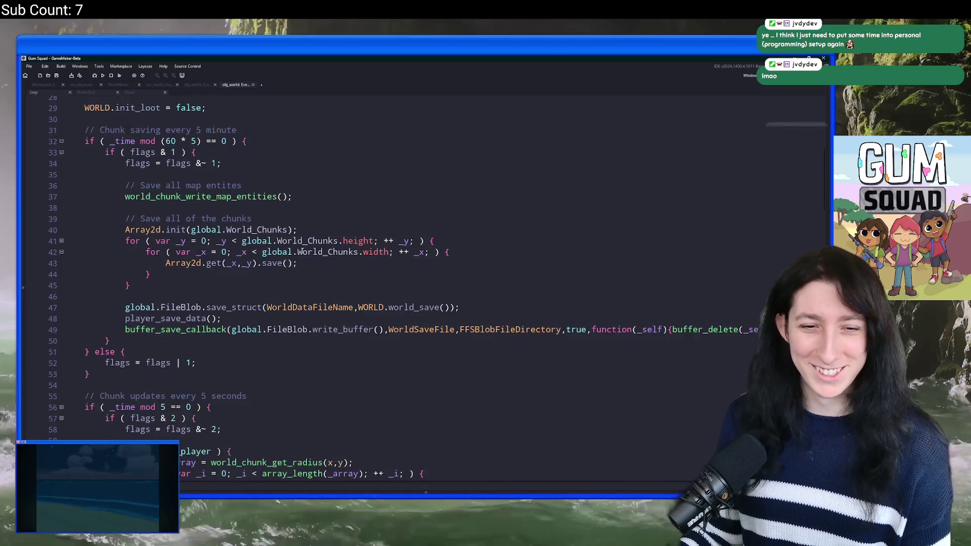
scroll(244, 282, "down", 3)
scroll(434, 307, "down", 3)
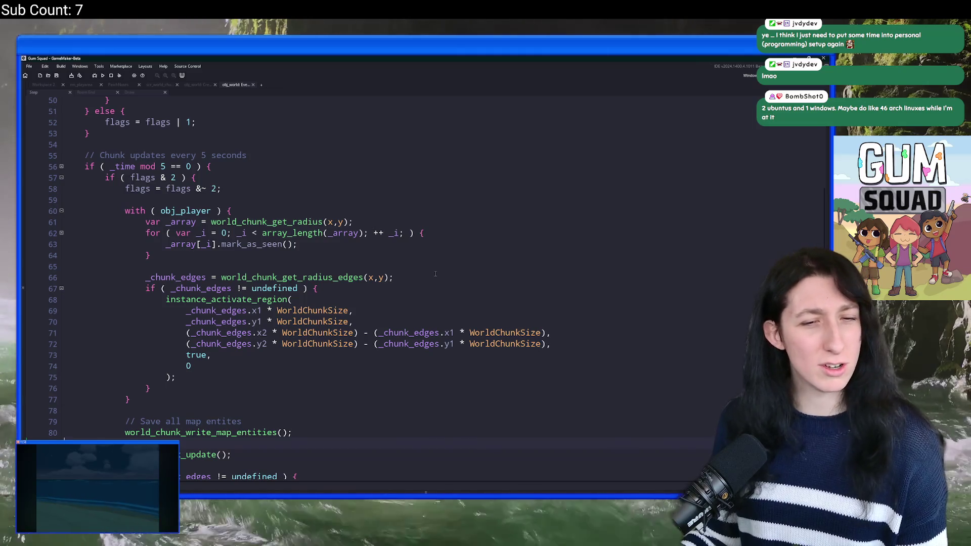
scroll(421, 227, "down", 1)
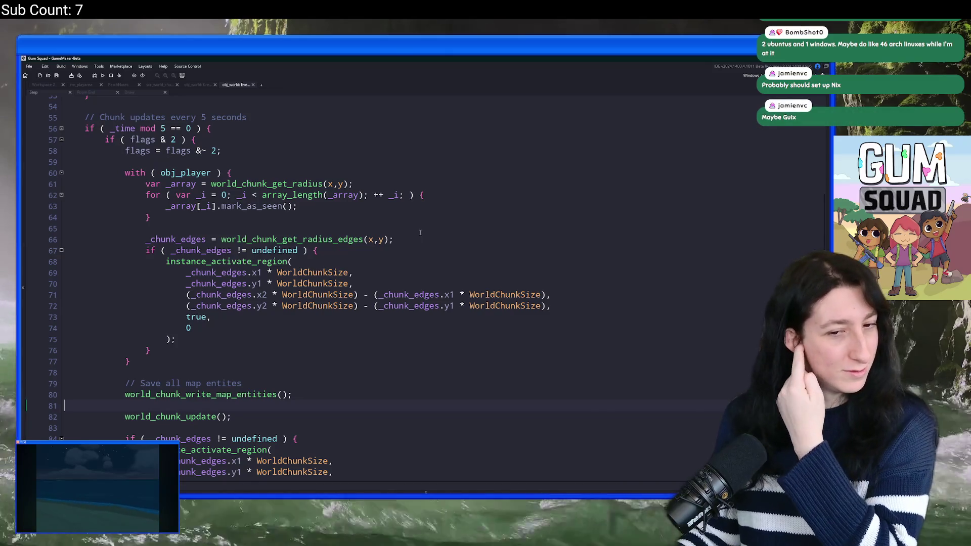
scroll(417, 237, "down", 4)
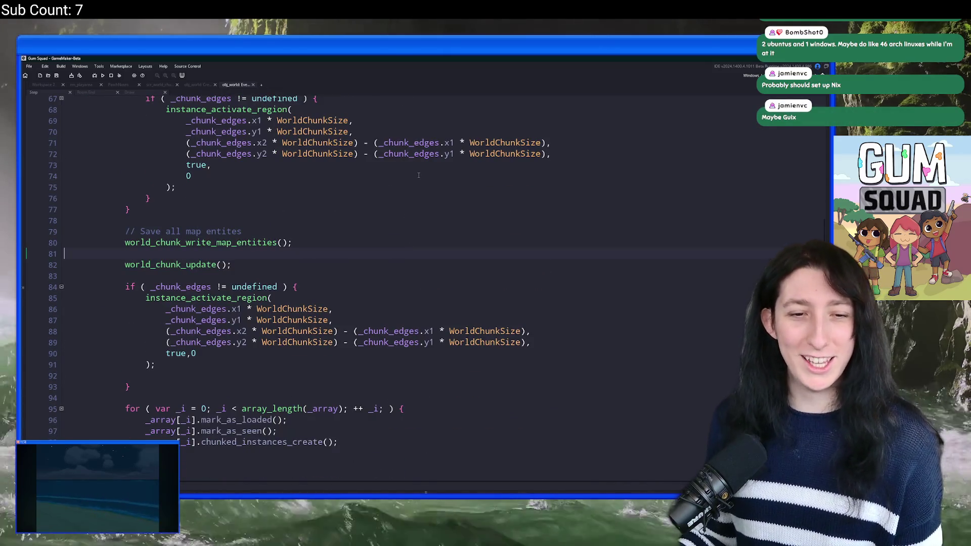
Jump from the world_chunk_update() call to its definition in scr_world_chunks.
left_click(369, 236)
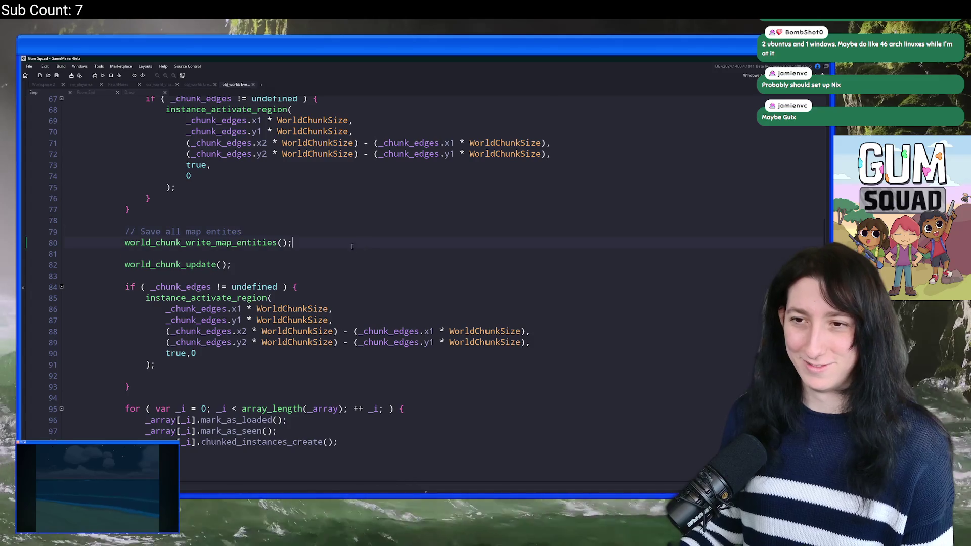
scroll(350, 243, "down", 2)
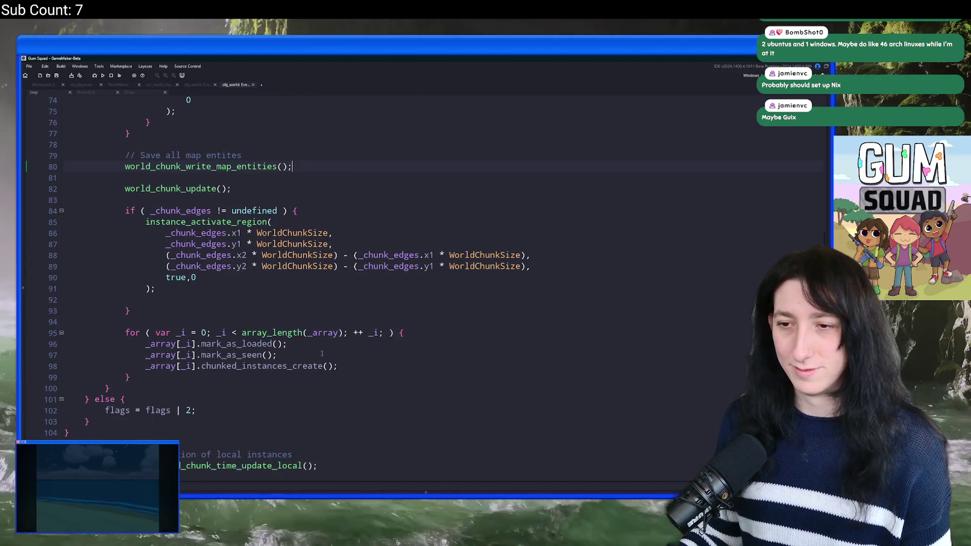
scroll(322, 353, "up", 4)
scroll(236, 363, "down", 2)
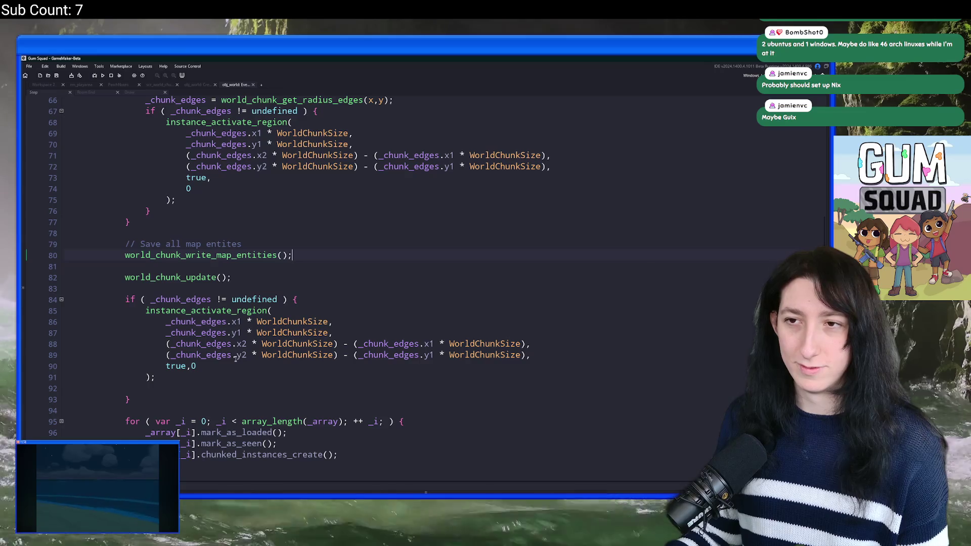
left_click(344, 453)
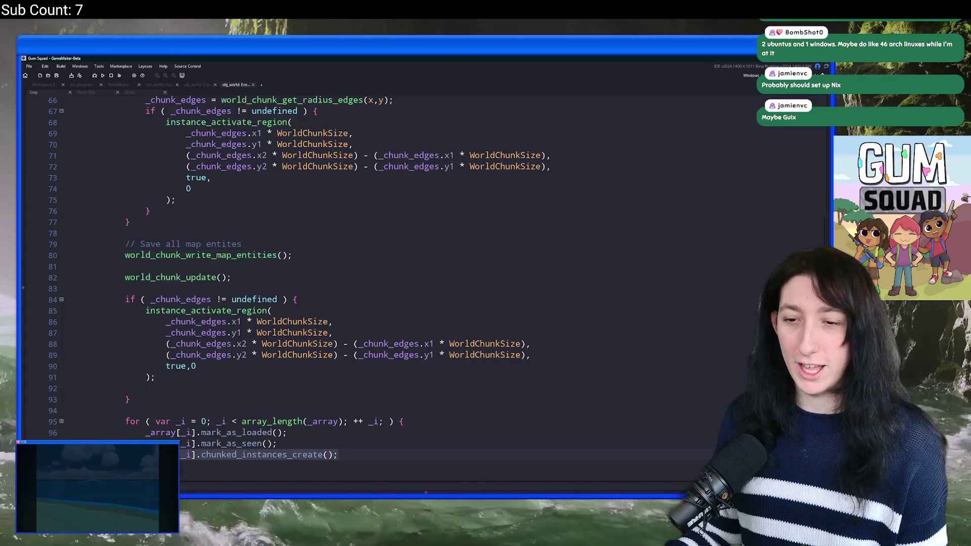
middle_click(190, 278)
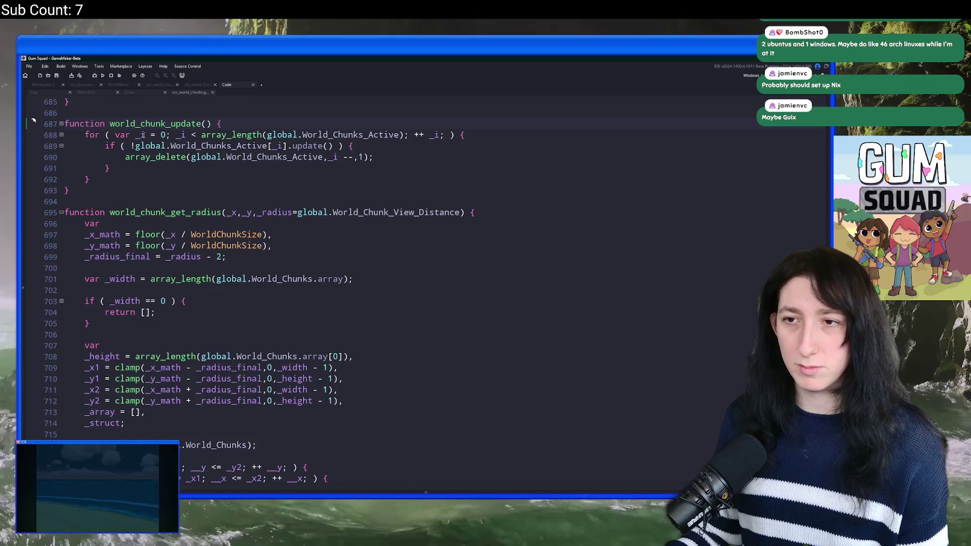
Locate the update function definition with 'update = func' and its chunk_update loop.
scroll(297, 195, "up", 1)
double_click(306, 183)
key("ctrl+f")
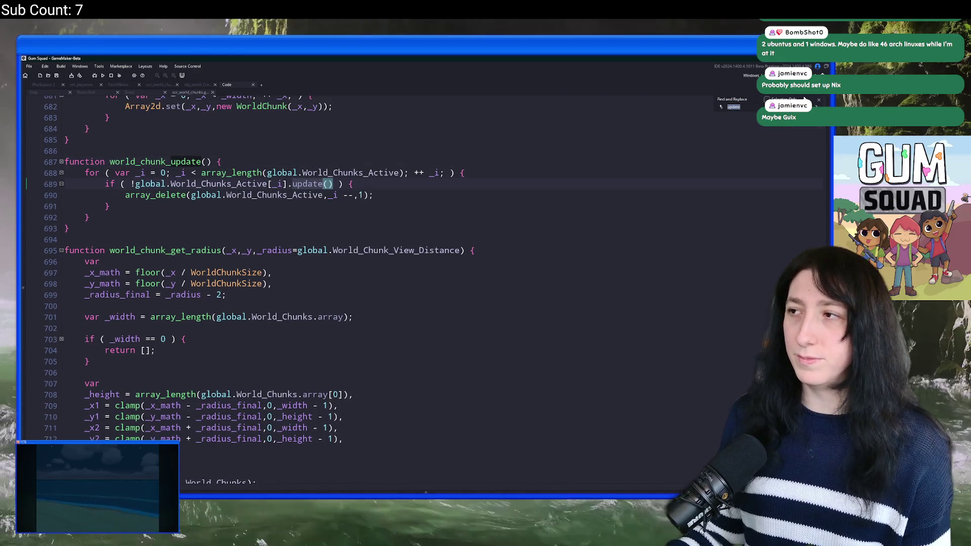
key("shift+F3")
key("shift+F3")
key("shift+F3")
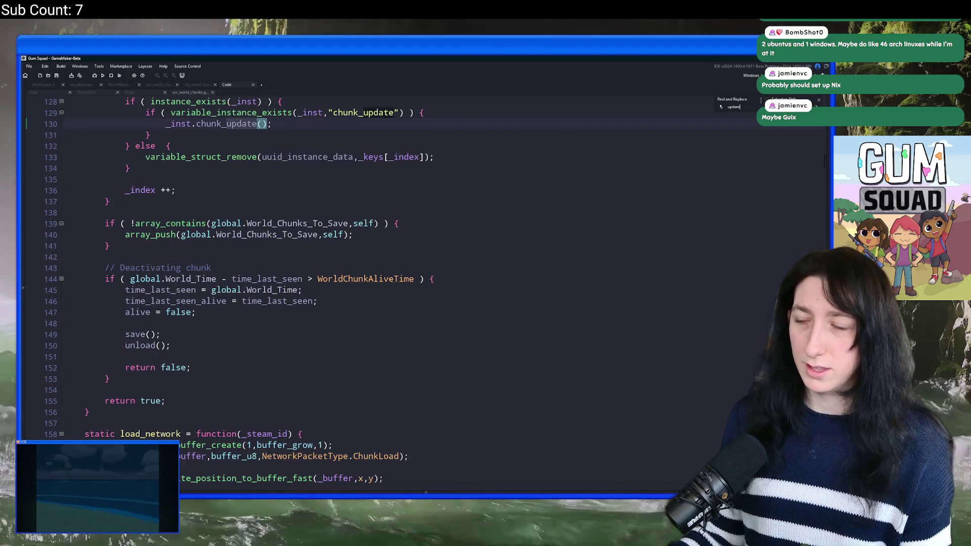
type(" = func")
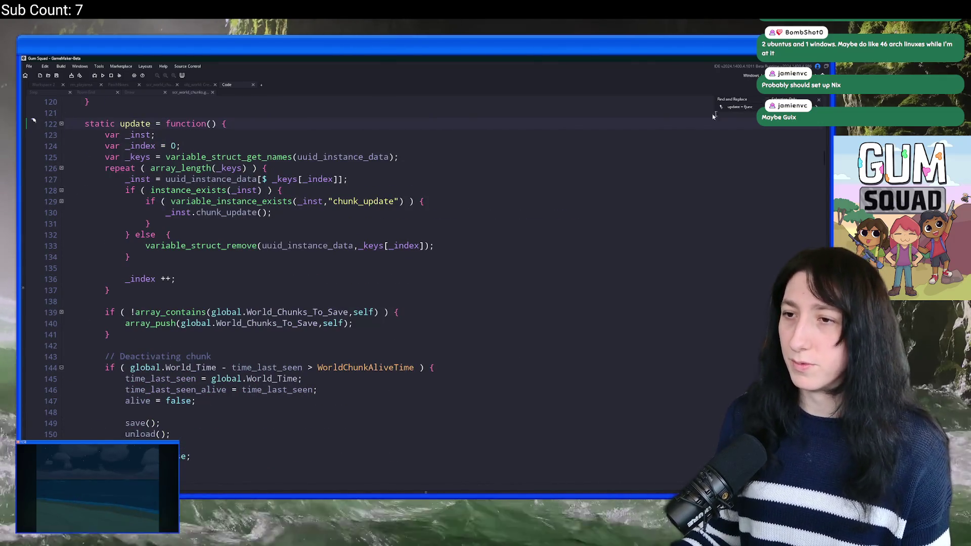
double_click(236, 212)
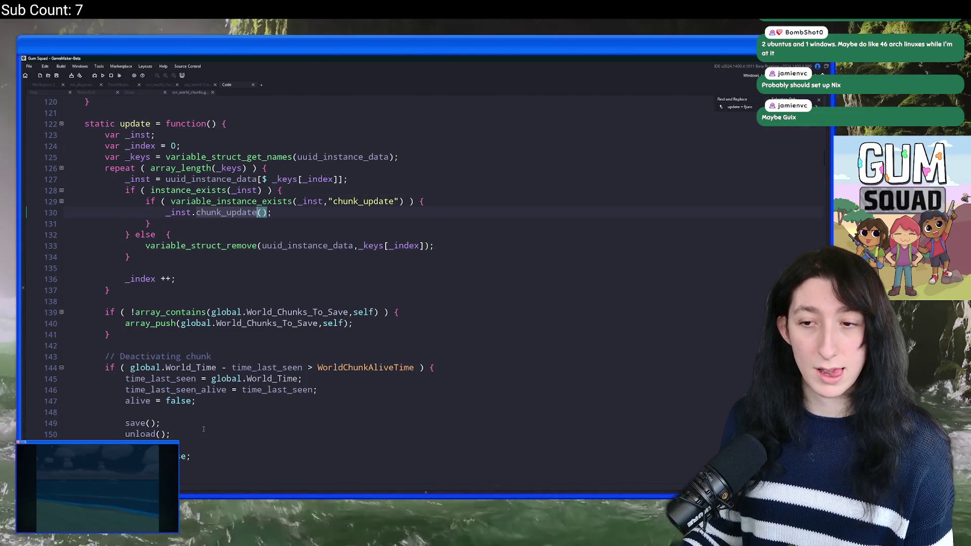
left_click(239, 399)
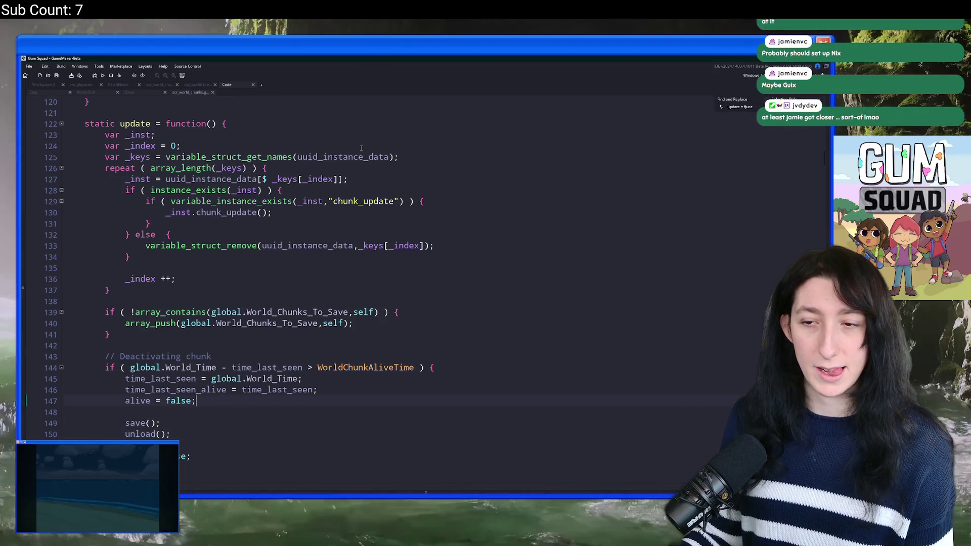
Paste a chunked_instances_destroy() call below the unload call in update and save the script.
scroll(256, 245, "up", 2)
scroll(256, 245, "down", 5)
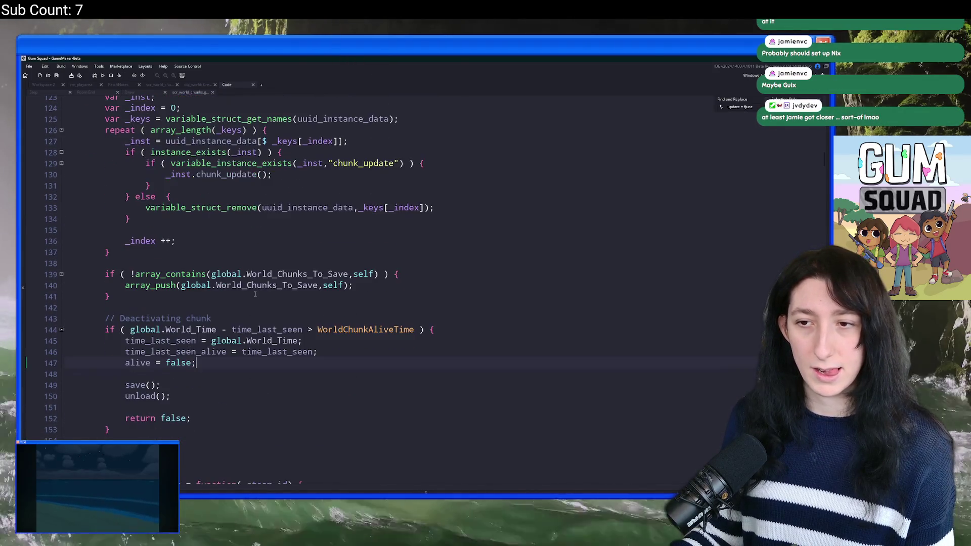
scroll(246, 192, "up", 2)
scroll(223, 388, "down", 2)
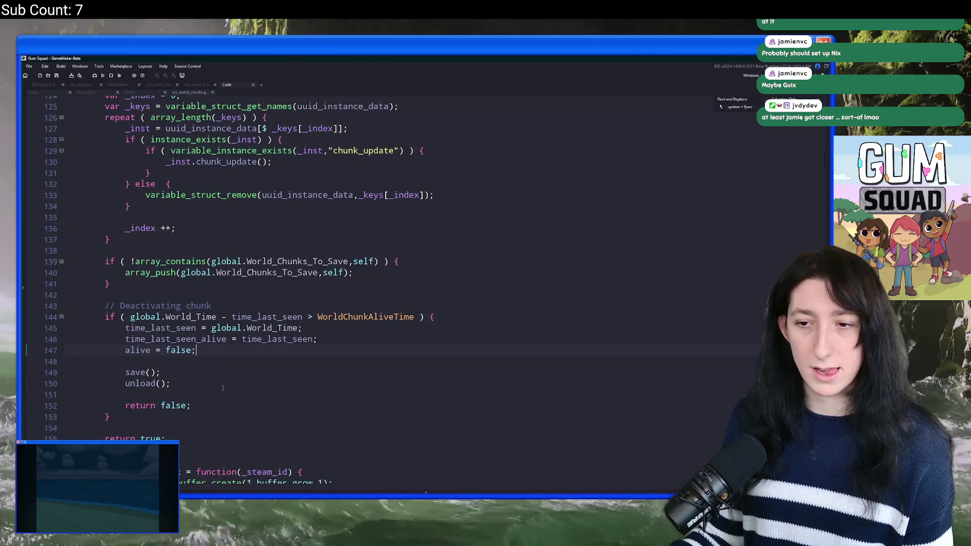
key("Return")
key("Return")
type("_array[_i].chunked_instances_create();")
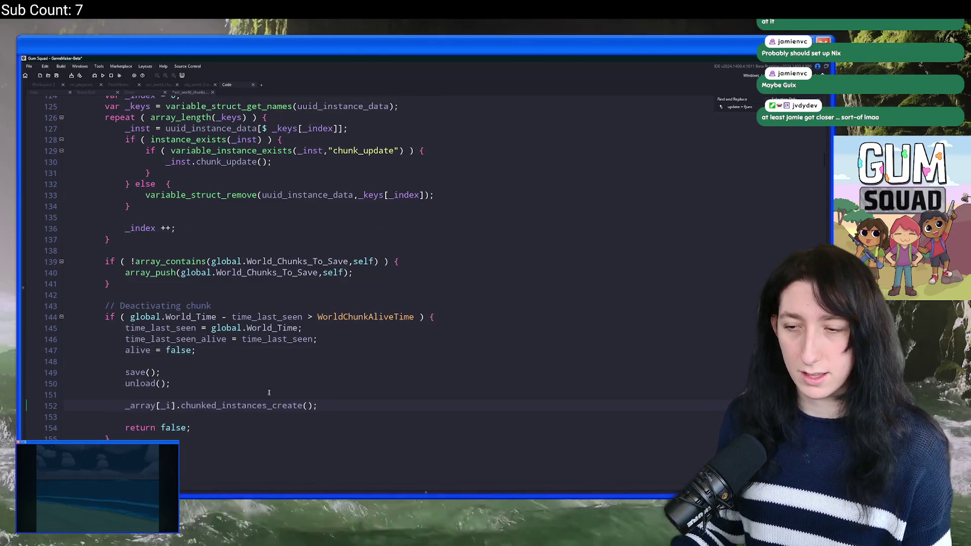
left_click_drag(305, 405, 272, 406)
type("des")
key("Return")
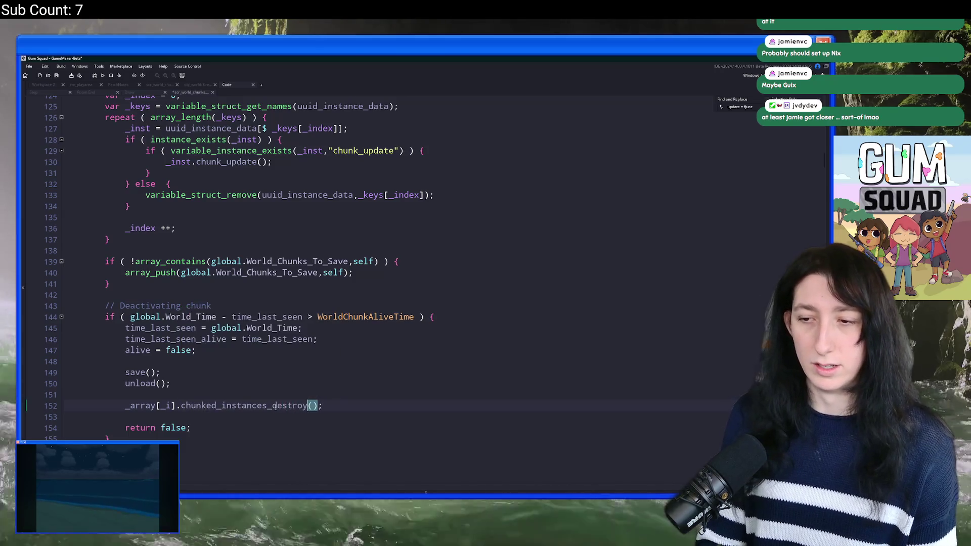
key("ctrl+s")
Strip the _array[_i]. prefix, then delete that destroy call from the update function.
left_click_drag(179, 405, 125, 405)
key("BackSpace")
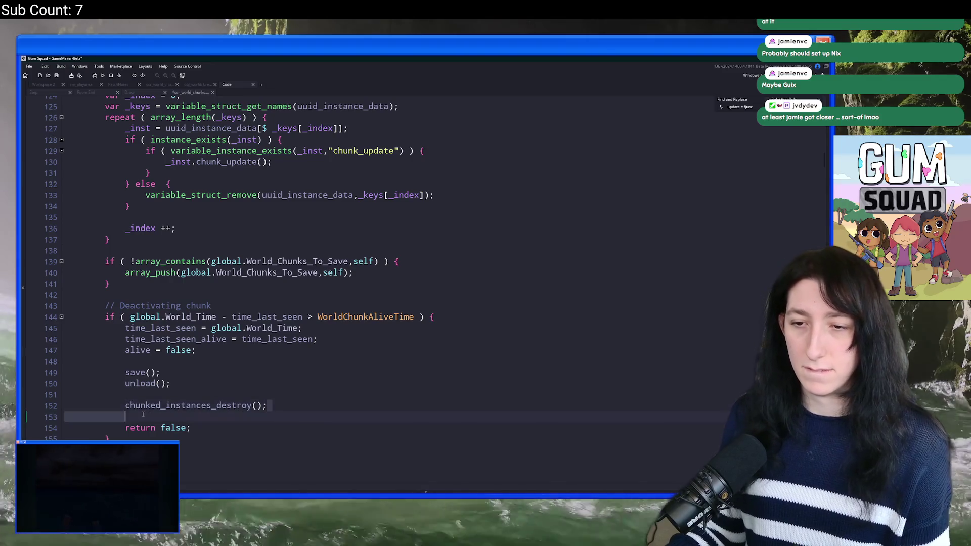
left_click_drag(302, 411, 172, 383)
key("BackSpace")
Add chunked_instances_destroy(); after instance_deactivate_region in static unload and start a test run.
double_click(141, 384)
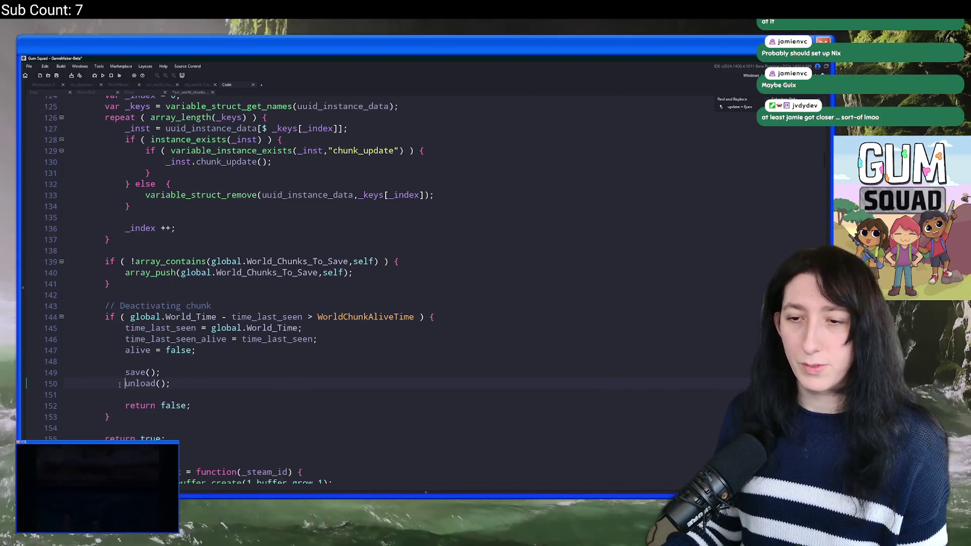
key("ctrl+f")
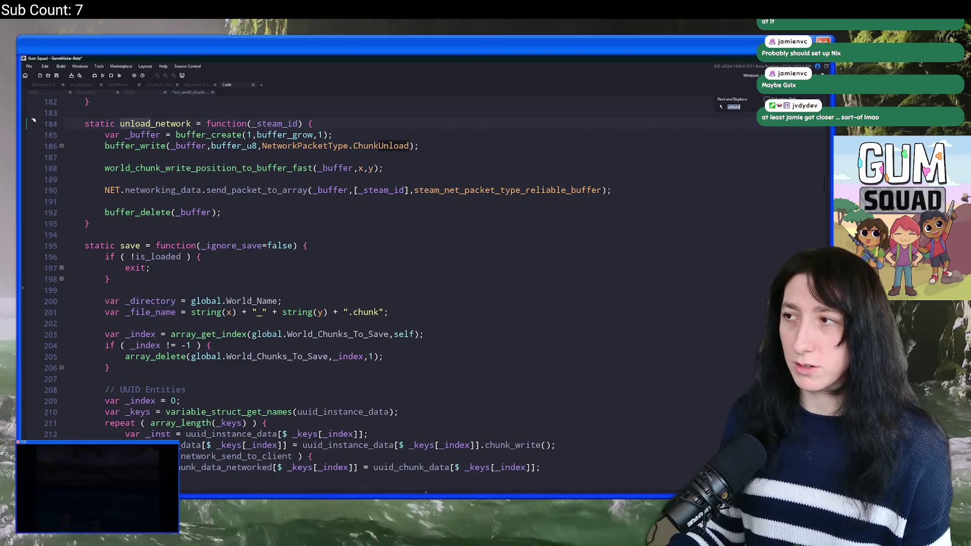
key("shift+F3")
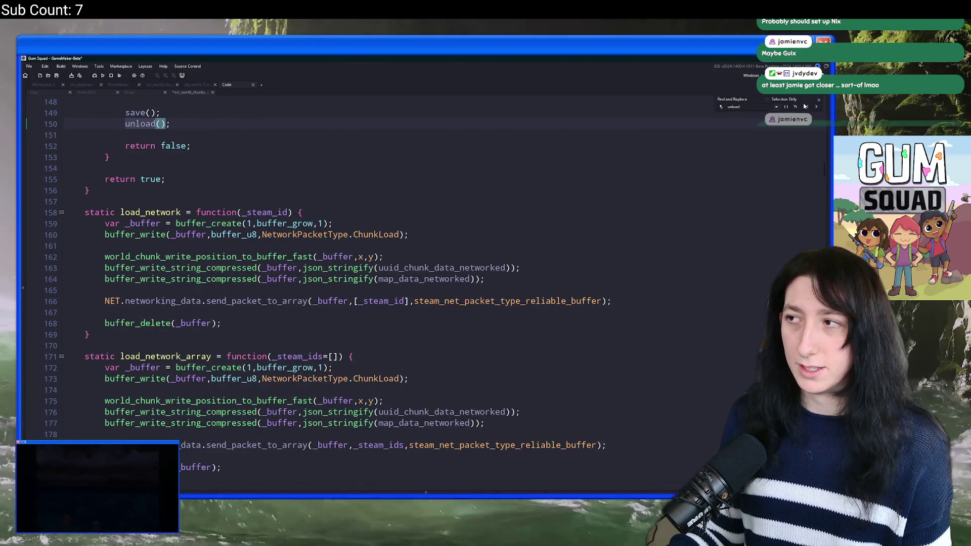
key("shift+F3")
key("shift+F3")
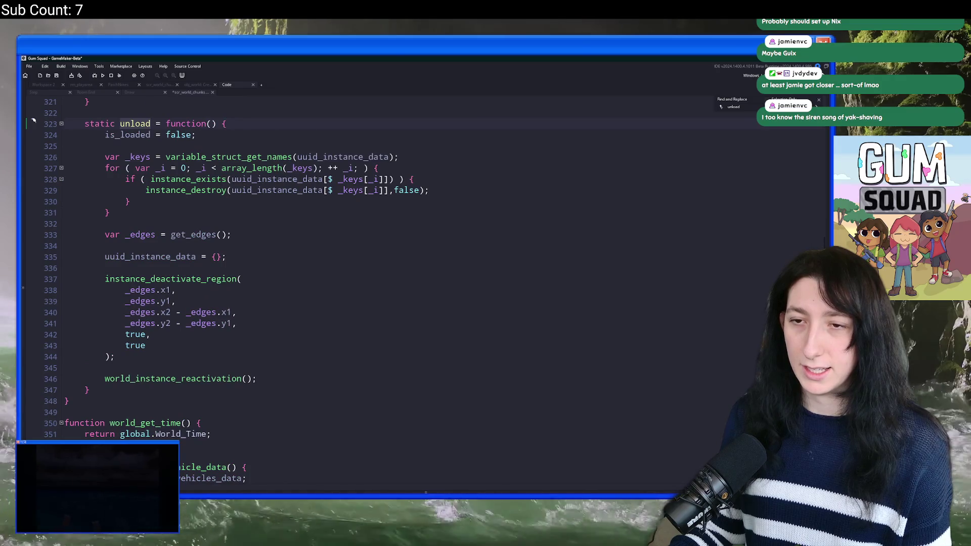
left_click(178, 356)
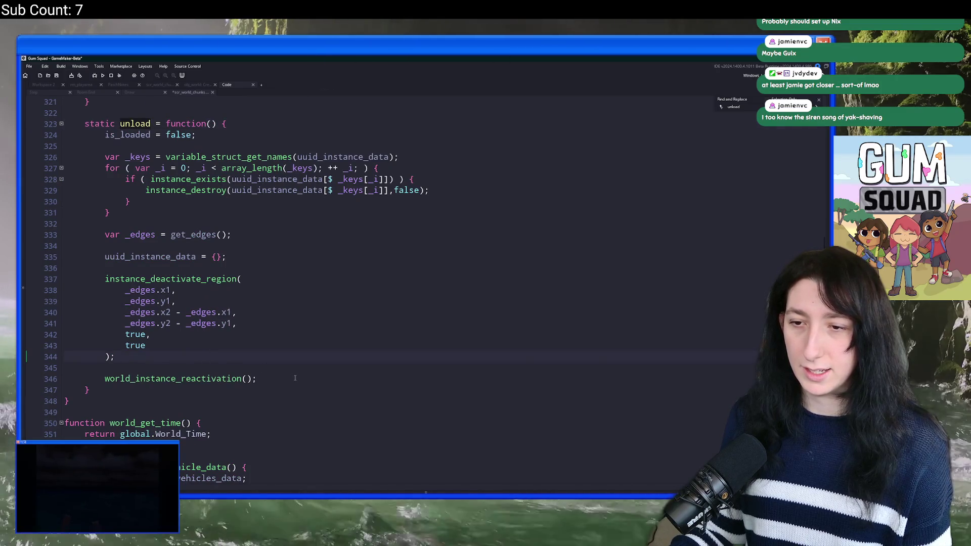
key("Return")
key("Return")
type("chunked_instances_destroy();")
key("F5")
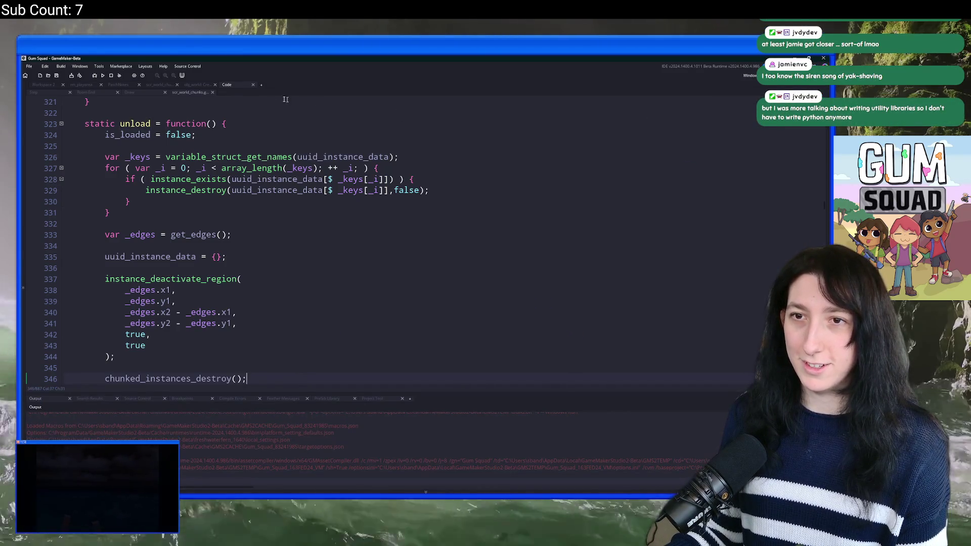
Return to obj_world's Step event and place the caret after the region activation call.
scroll(164, 103, "up", 3)
left_click(194, 83)
left_click(227, 85)
left_click(35, 92)
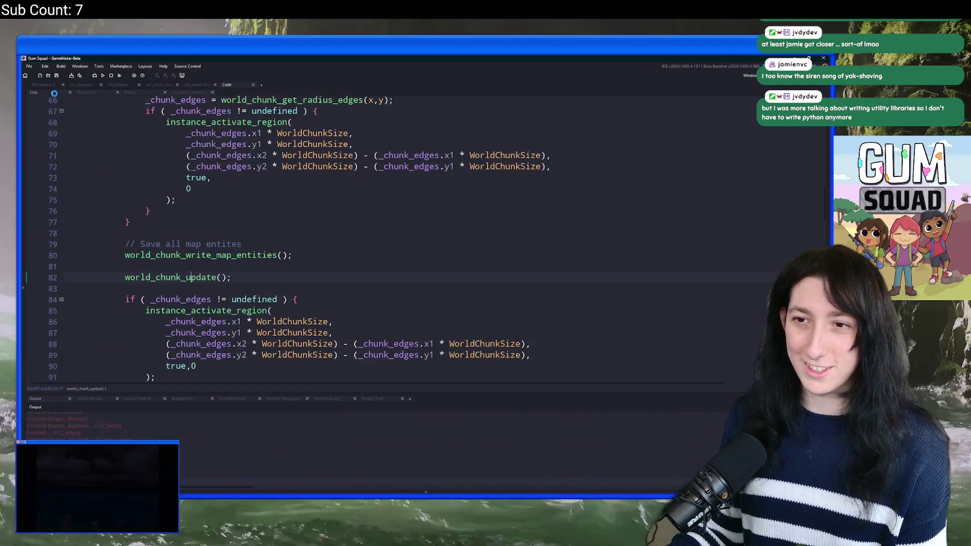
scroll(327, 155, "down", 4)
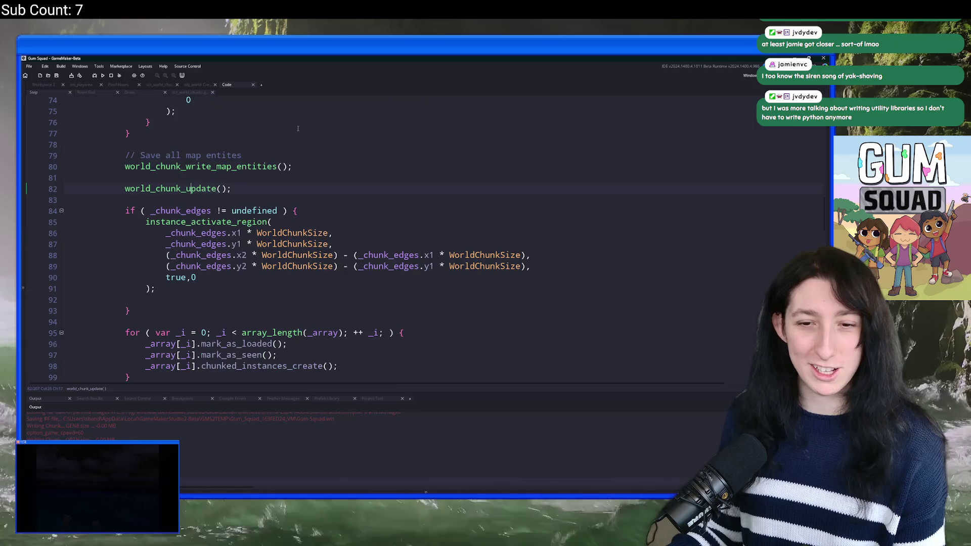
scroll(327, 155, "up", 3)
scroll(327, 155, "down", 3)
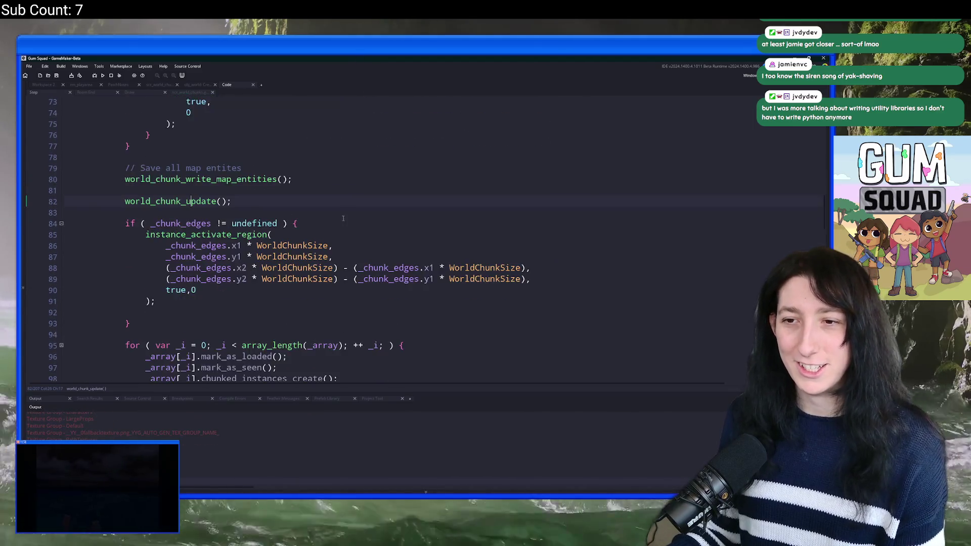
left_click(337, 234)
Search the project for 'U', go to obj_player's DebugMode definition, then launch Gum Squad.
key("ctrl+f")
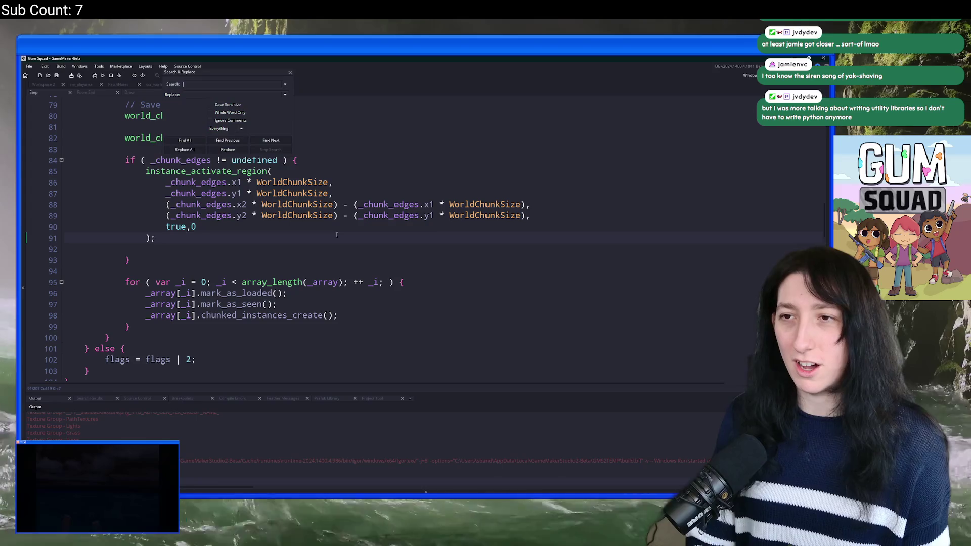
key("Return")
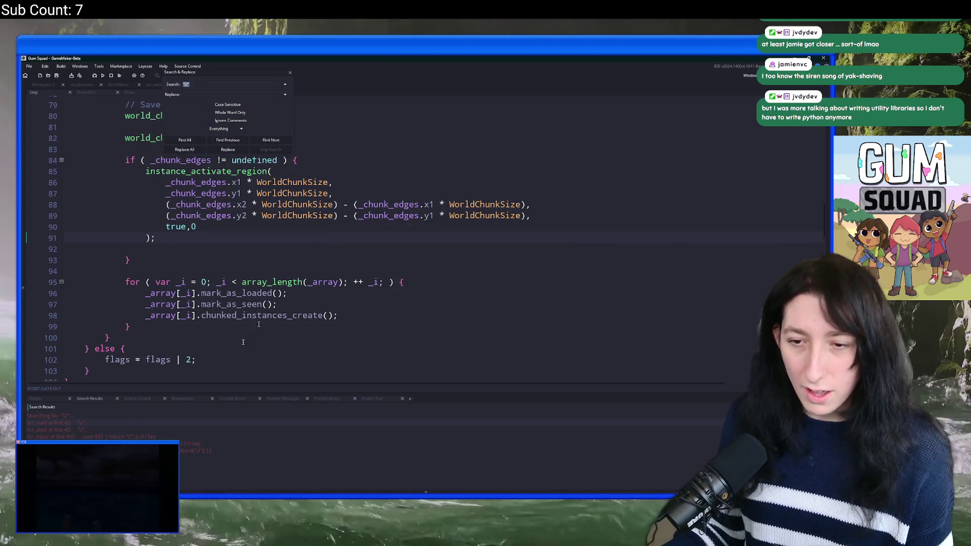
key("Return")
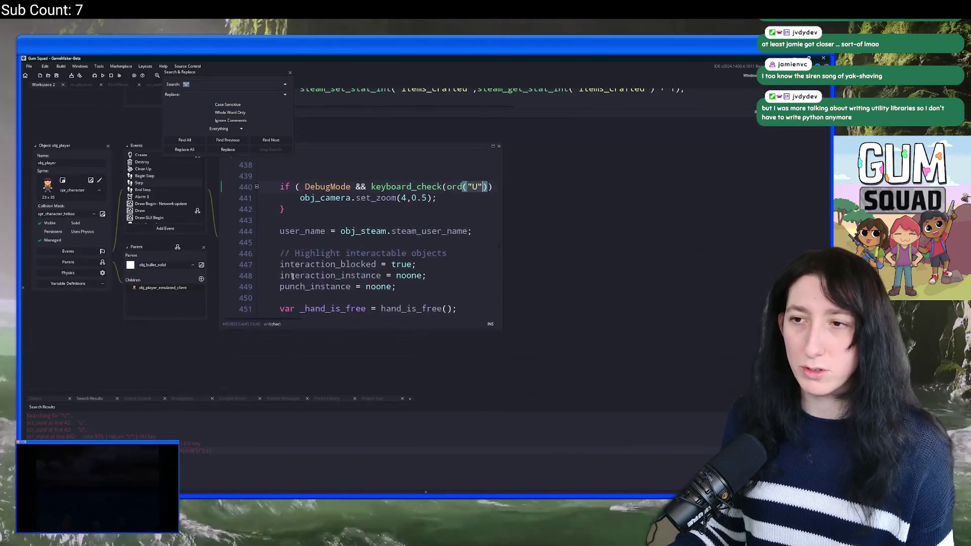
middle_click(342, 224)
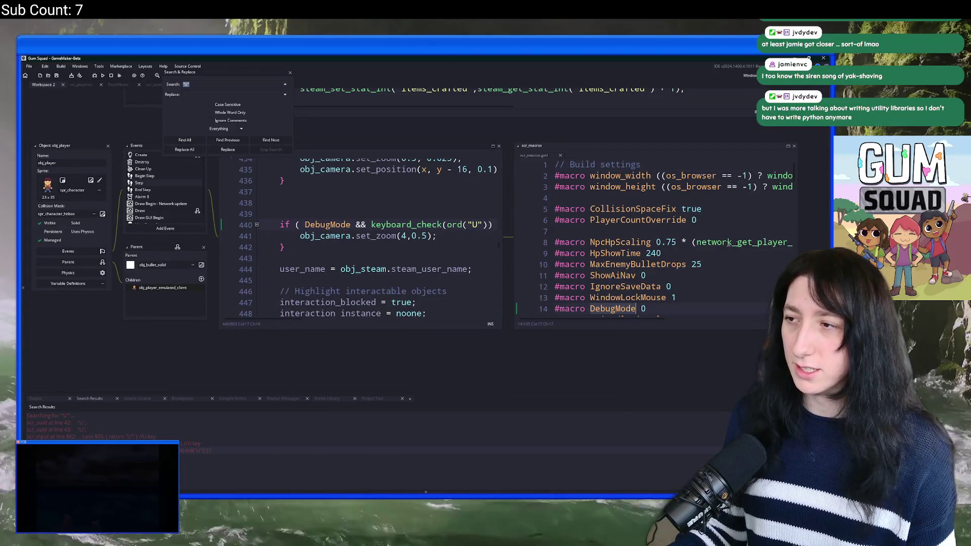
left_click(652, 312)
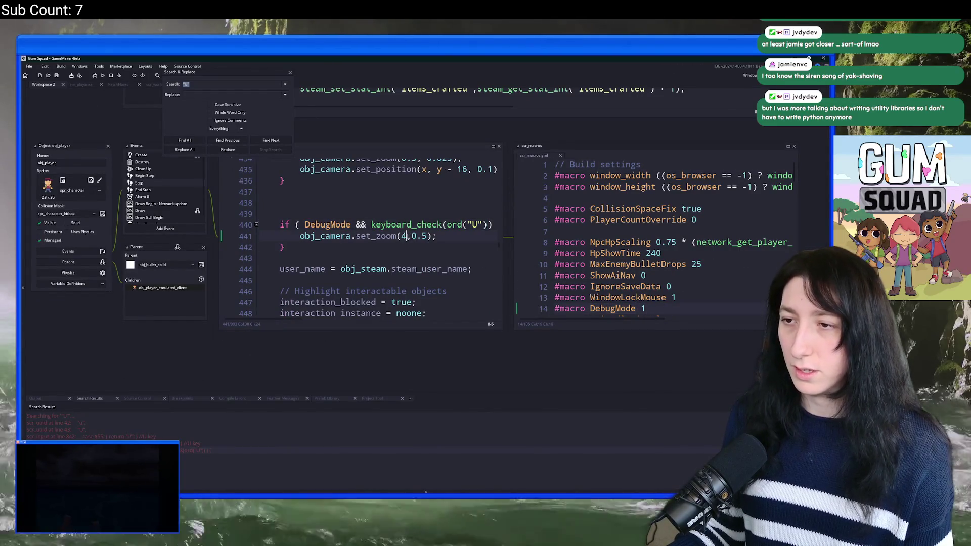
key("F5")
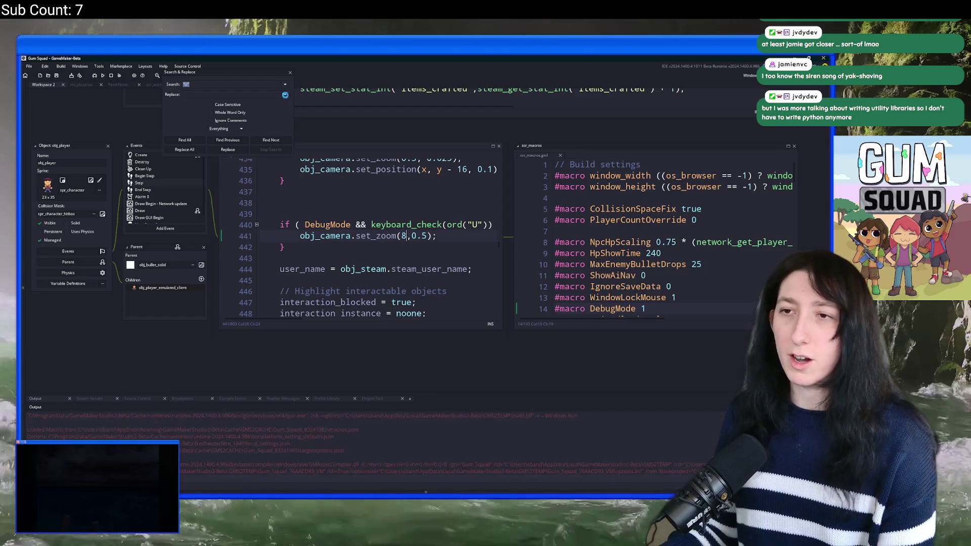
left_click(289, 72)
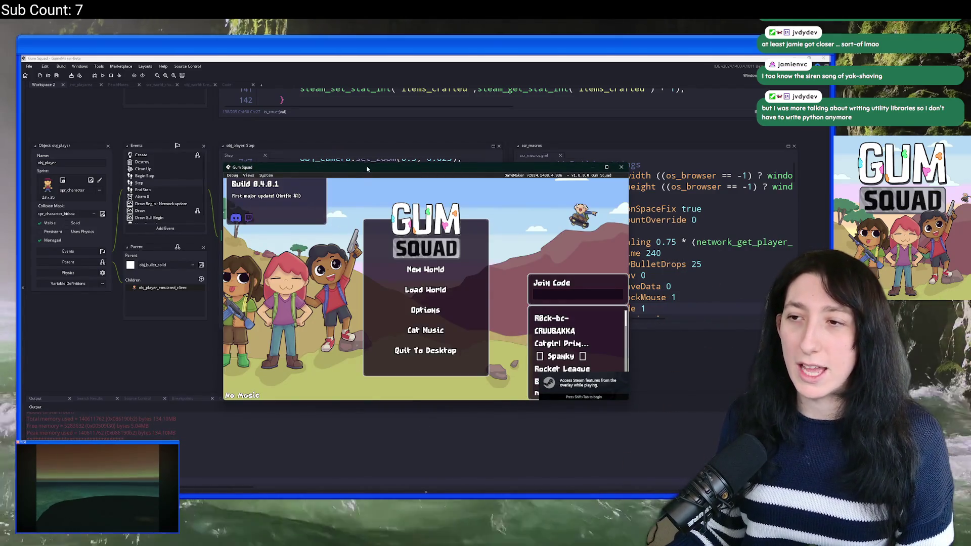
Create an Offline New World lobby in the maximized game, then restore the window and stop it.
double_click(366, 168)
left_click(433, 250)
left_click(429, 273)
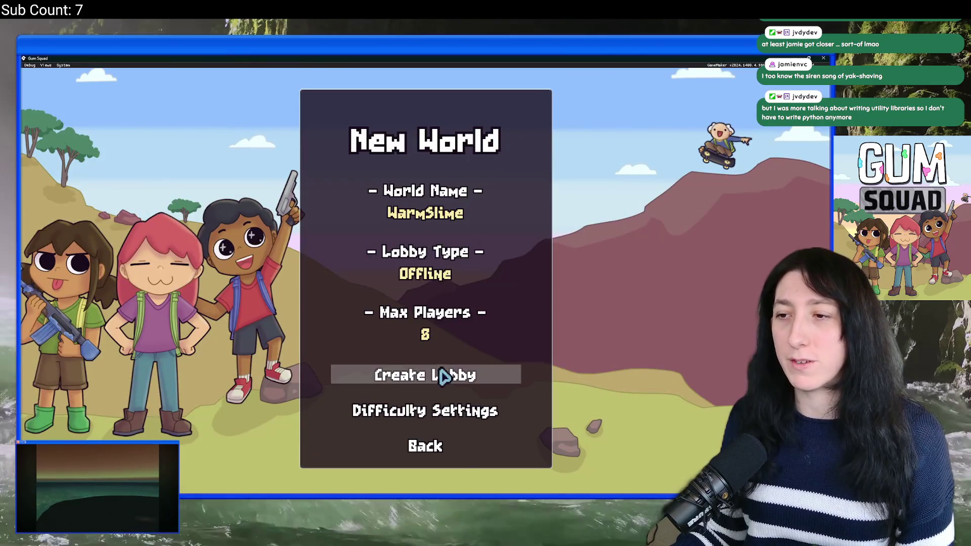
left_click(444, 374)
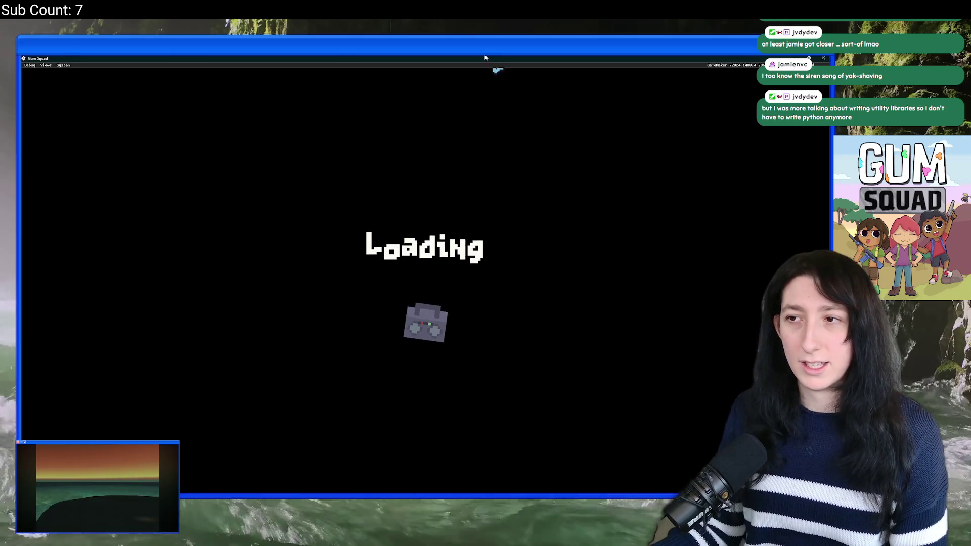
left_click_drag(487, 58, 478, 123)
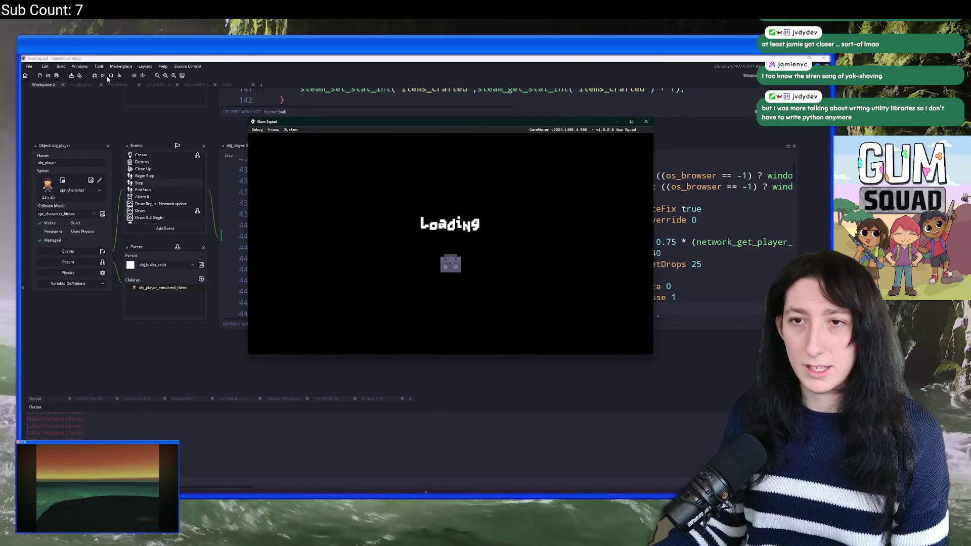
left_click(112, 75)
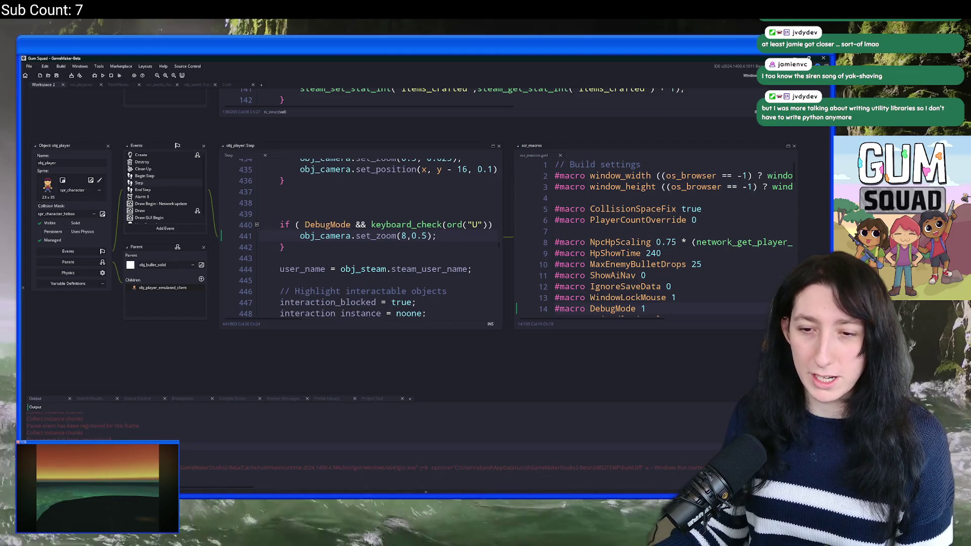
Find 'Collect instance chunks' in obj_world's Create event and add return true; after its loop.
key("ctrl+shift+f")
key("Return")
double_click(159, 421)
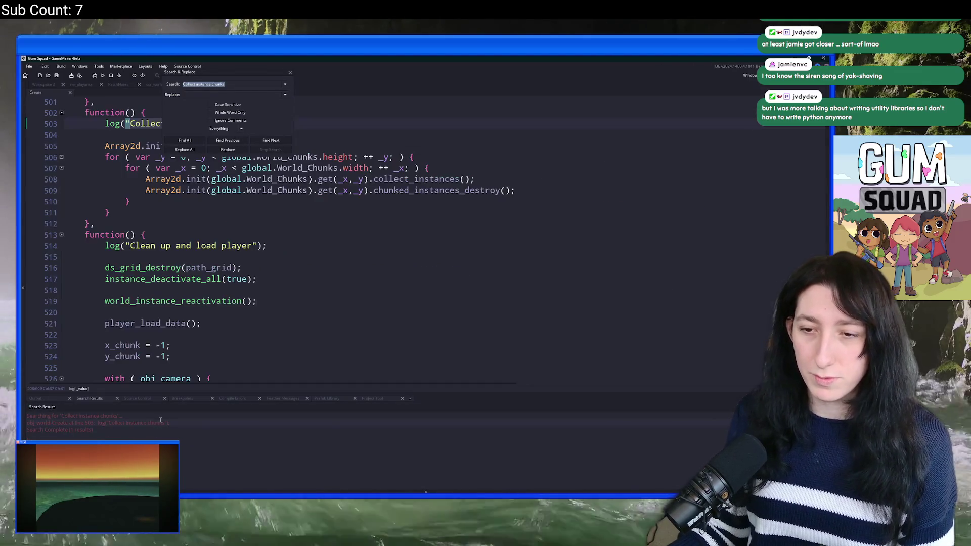
scroll(227, 253, "up", 2)
left_click(251, 278)
key("Return")
key("Return")
type("return true;")
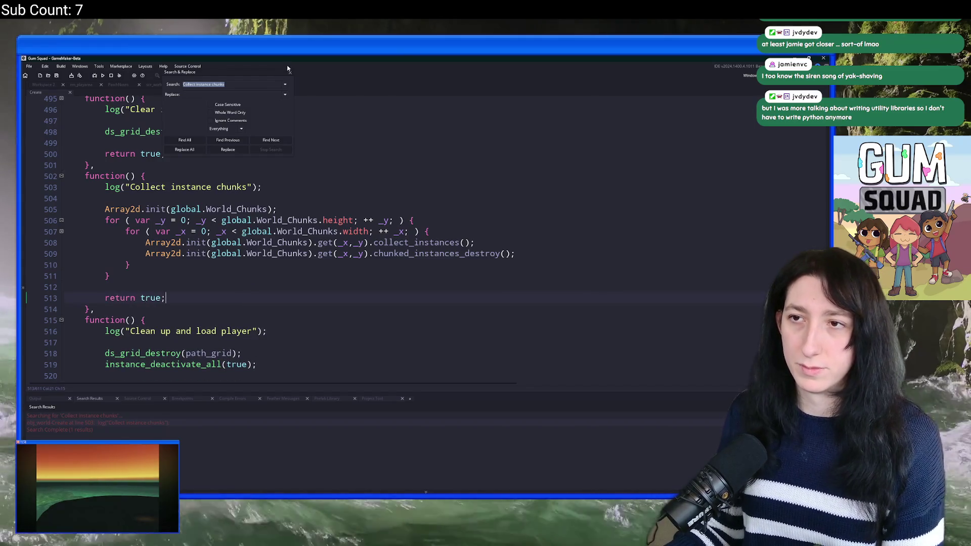
Rebuild and run the project, then select the Extensions folder in the asset list.
key("Escape")
scroll(329, 189, "up", 2)
key("F5")
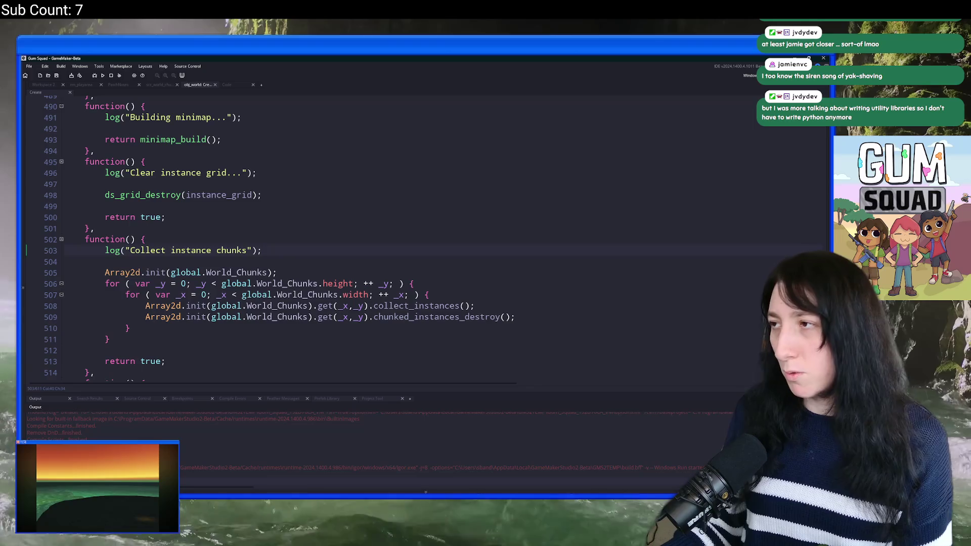
key("ctrl+alt+a")
left_click(691, 231)
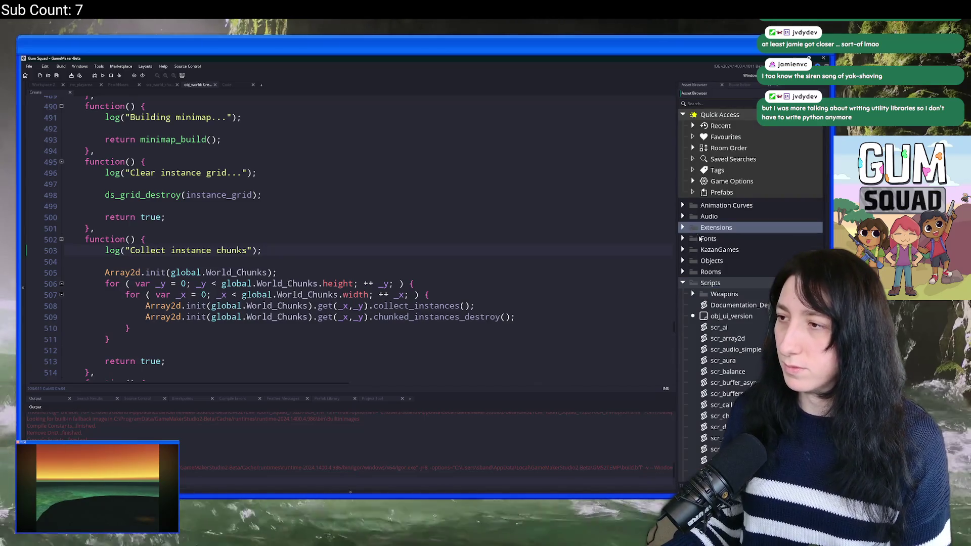
Untick Windows under Copies To in the Steamworks extension settings, then close them.
left_click(683, 228)
left_click(693, 260)
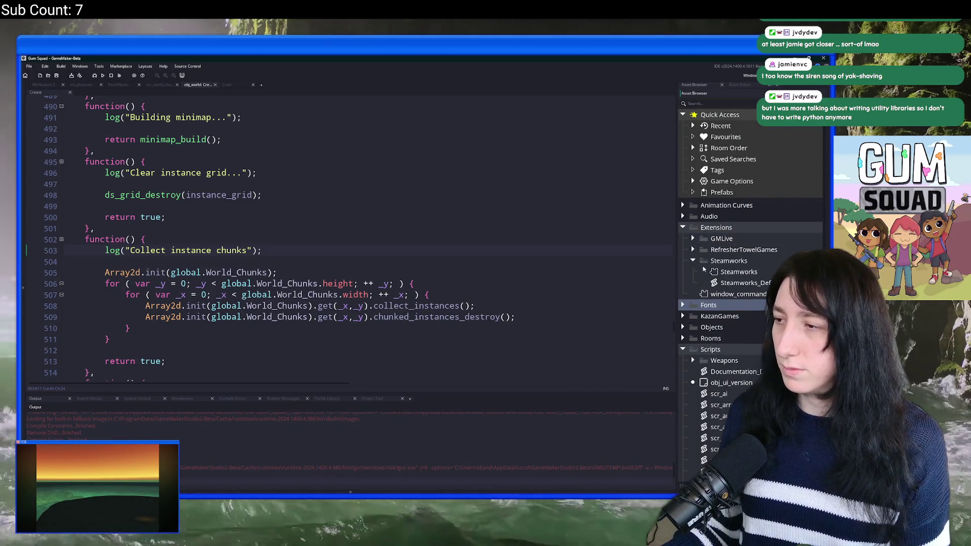
double_click(739, 271)
left_click(59, 181)
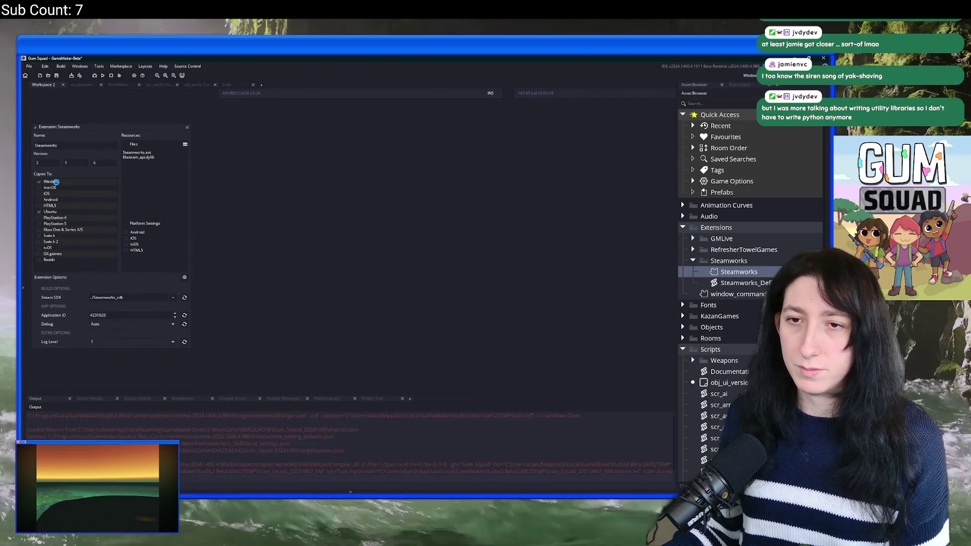
left_click(186, 128)
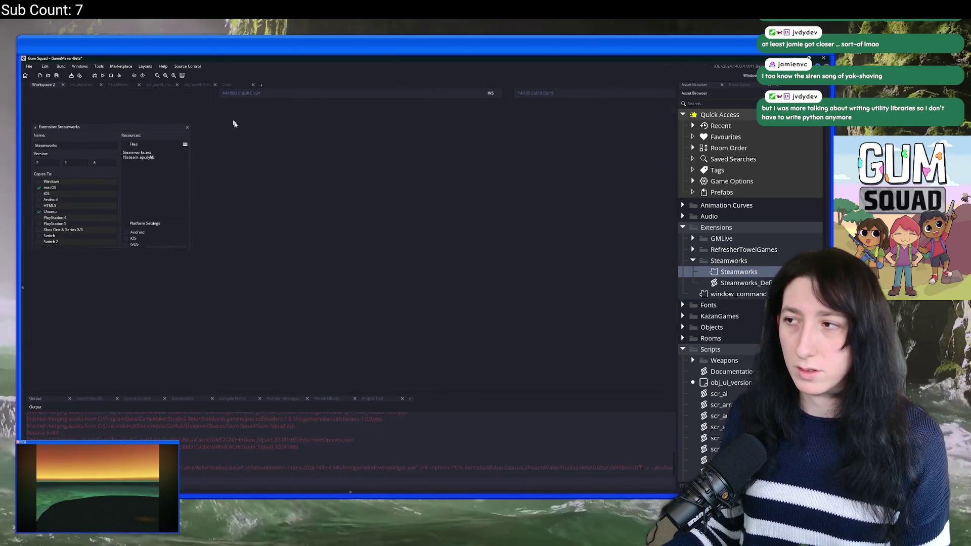
left_click(694, 260)
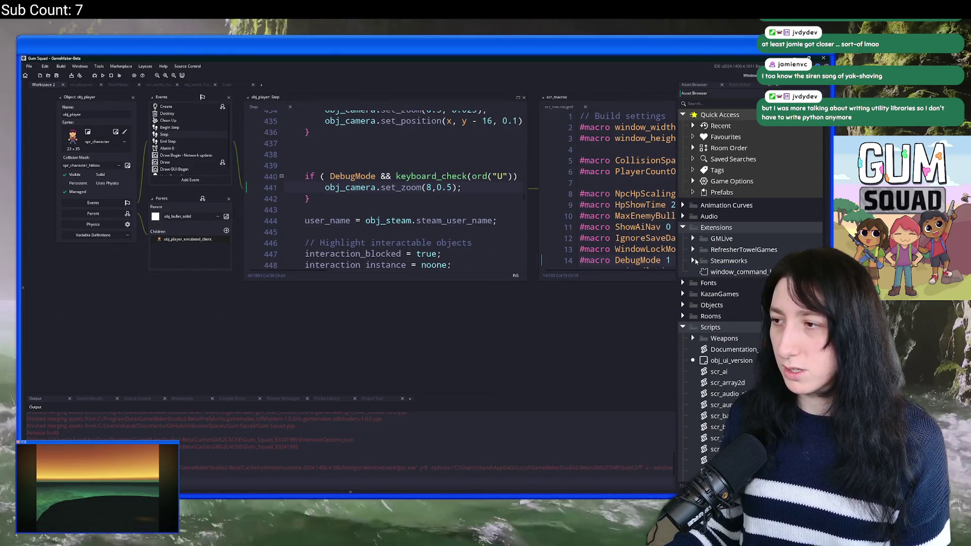
key("ctrl+t")
Open scr_networking via scr_netw and check the BuildIsOffline macro on line 17, set to 0.
type("scr_netw")
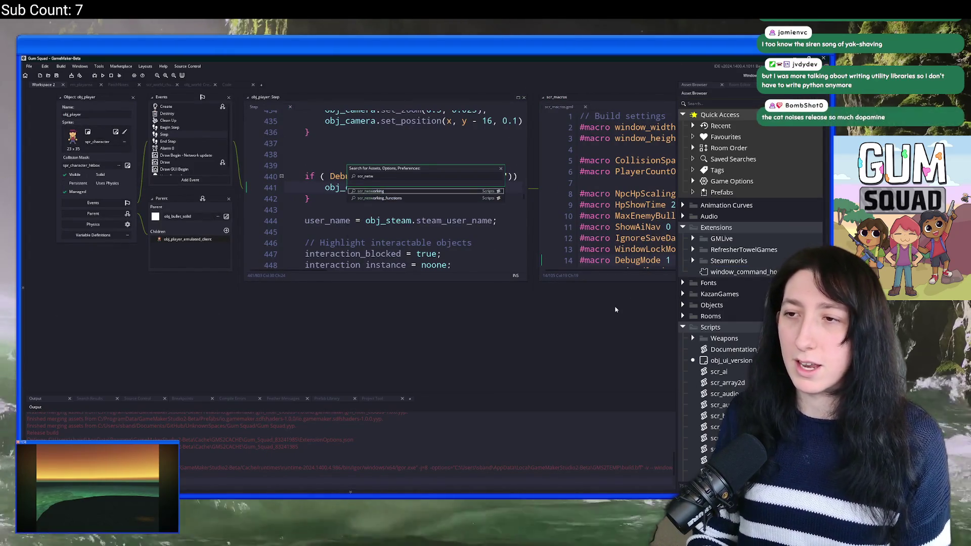
key("Return")
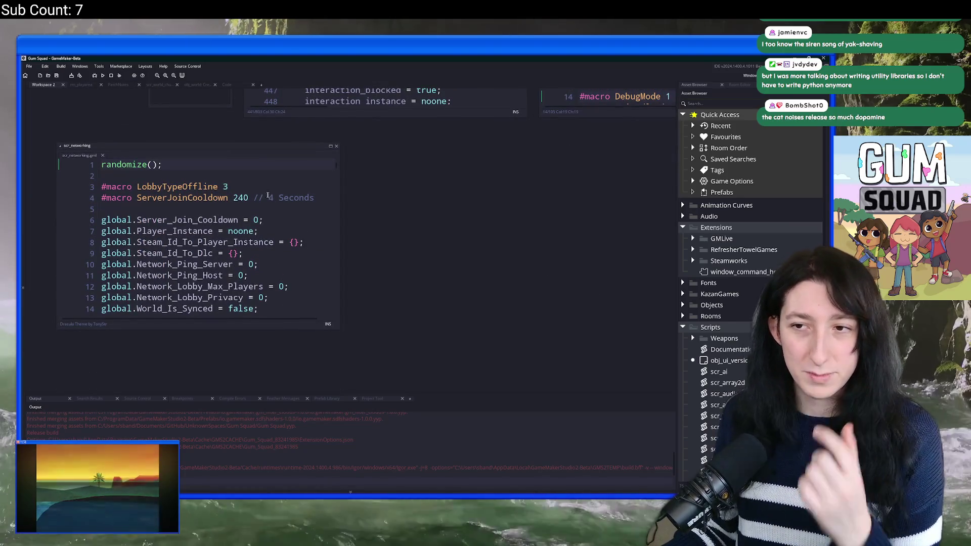
scroll(232, 210, "down", 2)
scroll(232, 210, "down", 3)
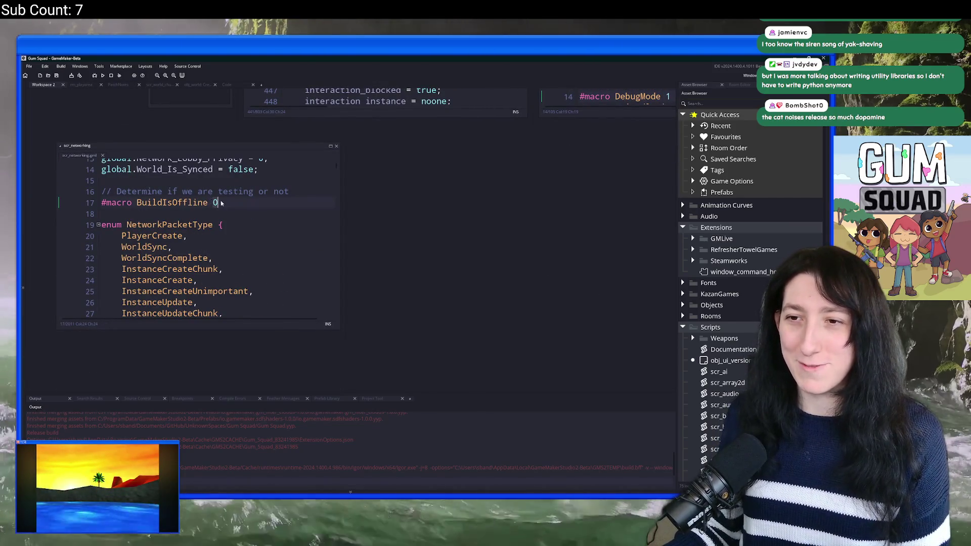
scroll(150, 328, "up", 3)
scroll(149, 327, "up", 5)
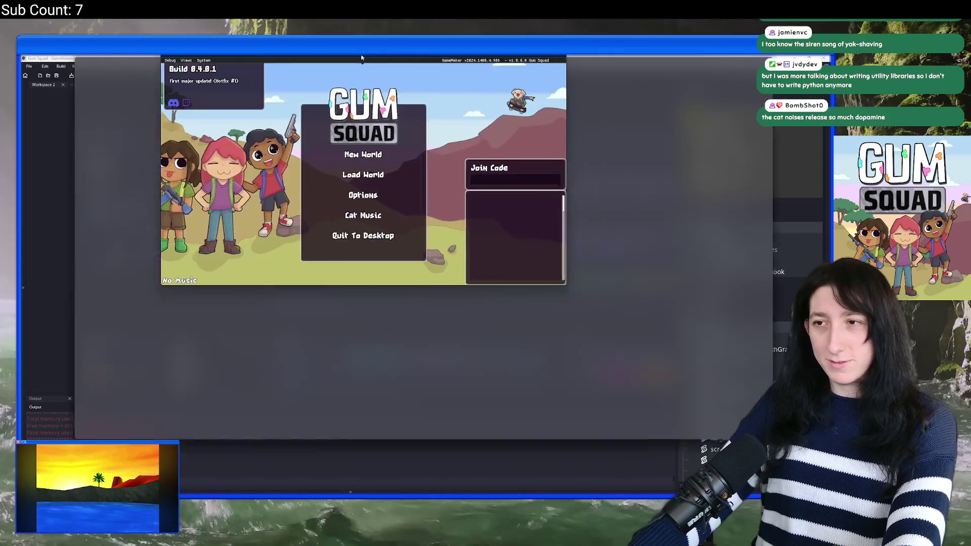
Maximize the game and drag Master Volume to 0 in Options > Audio.
double_click(362, 57)
left_click(422, 326)
left_click(422, 303)
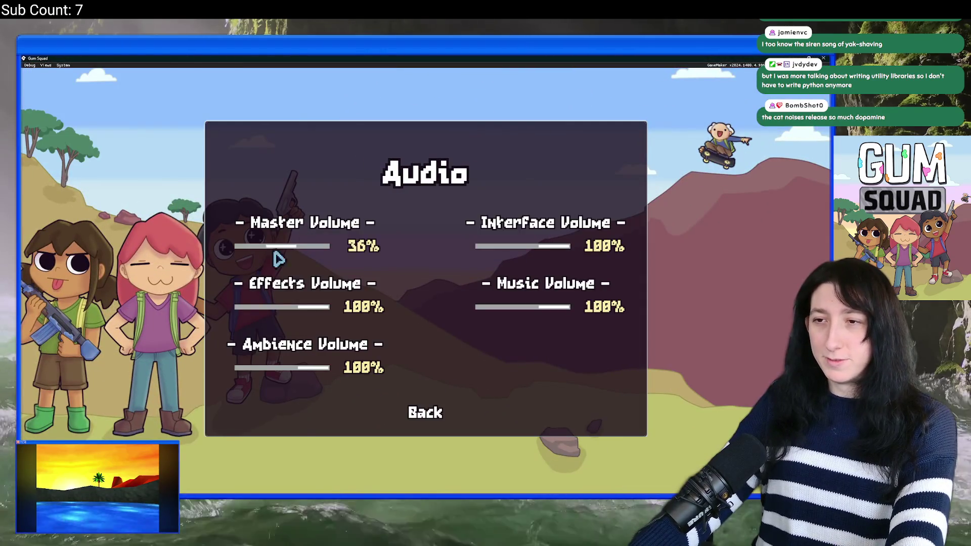
left_click_drag(284, 248, 234, 247)
left_click(384, 411)
Create an Offline New World, then Abort at the Code Error dialog.
left_click(410, 244)
left_click(405, 258)
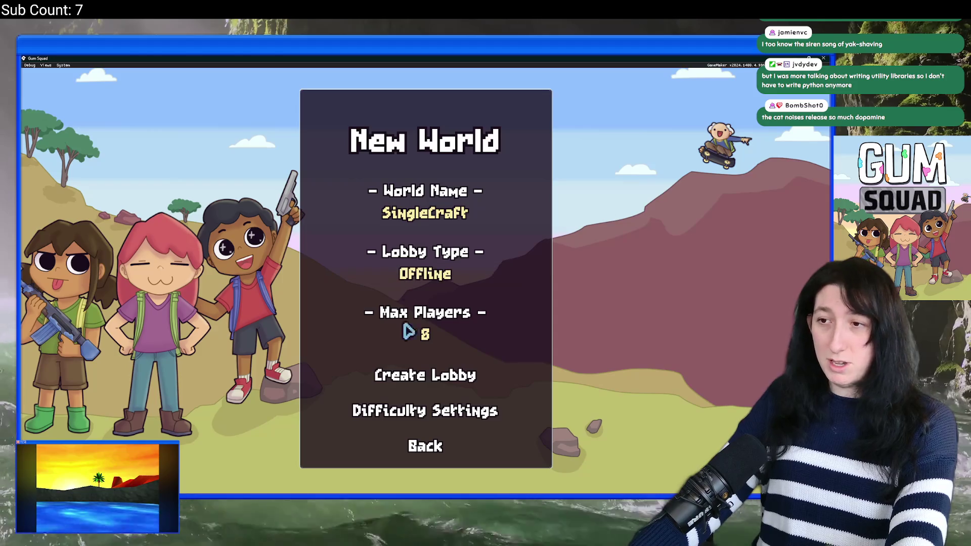
left_click(407, 377)
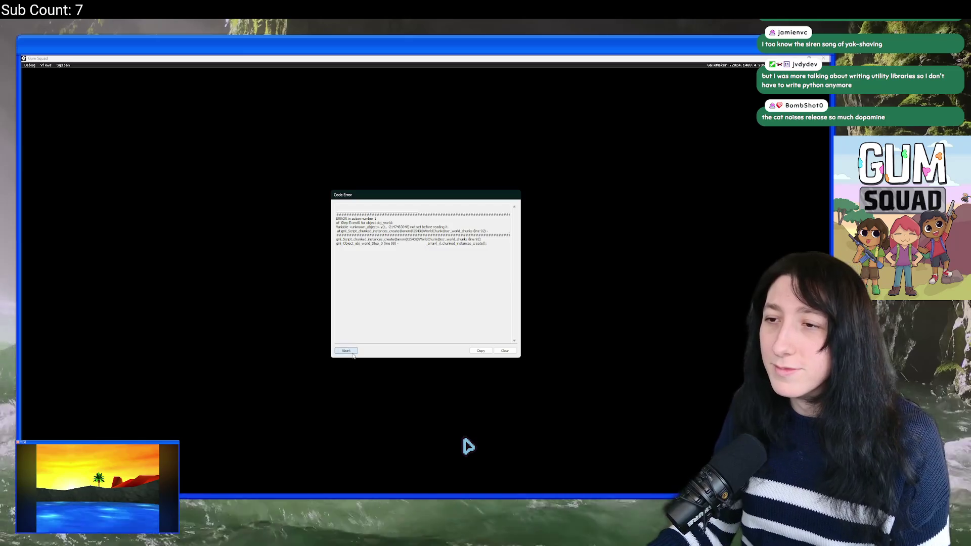
left_click(348, 351)
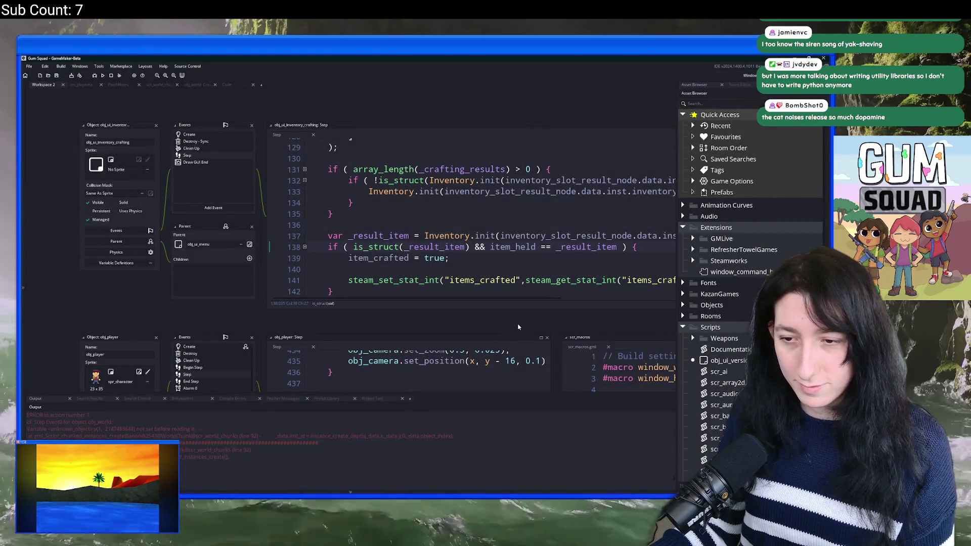
Open scr_world_chunks and go to error line 92 in chunked_instances_create.
key("ctrl+t")
key("Escape")
left_click(161, 86)
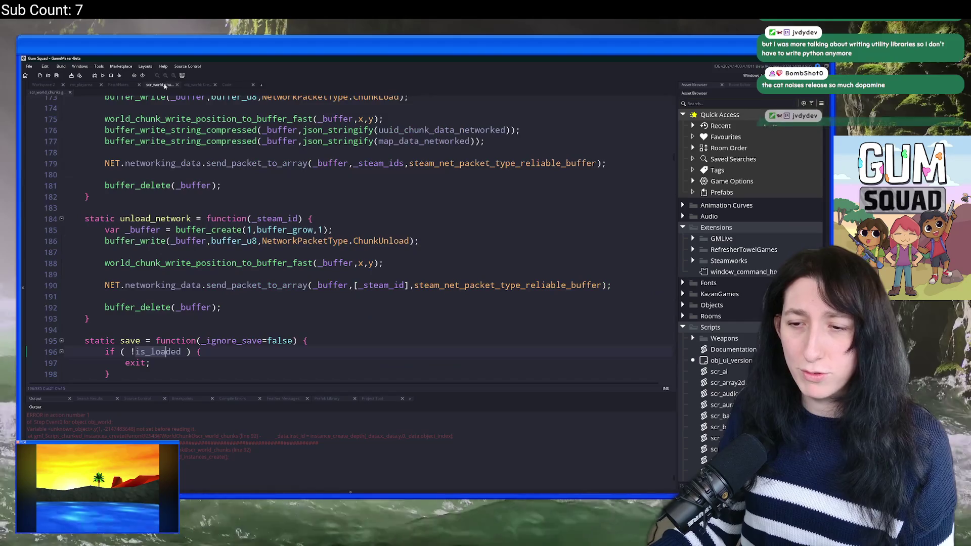
left_click(224, 154)
key("ctrl+g")
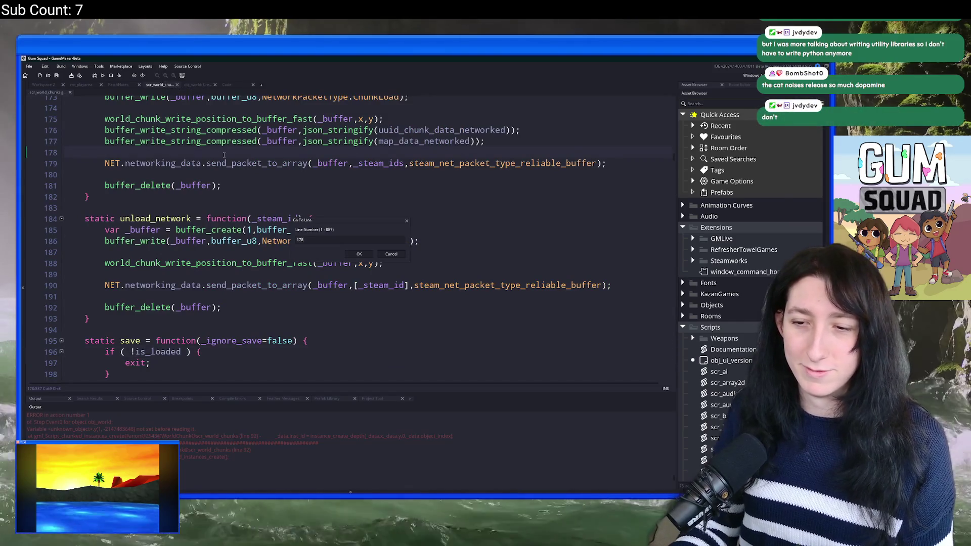
key("Return")
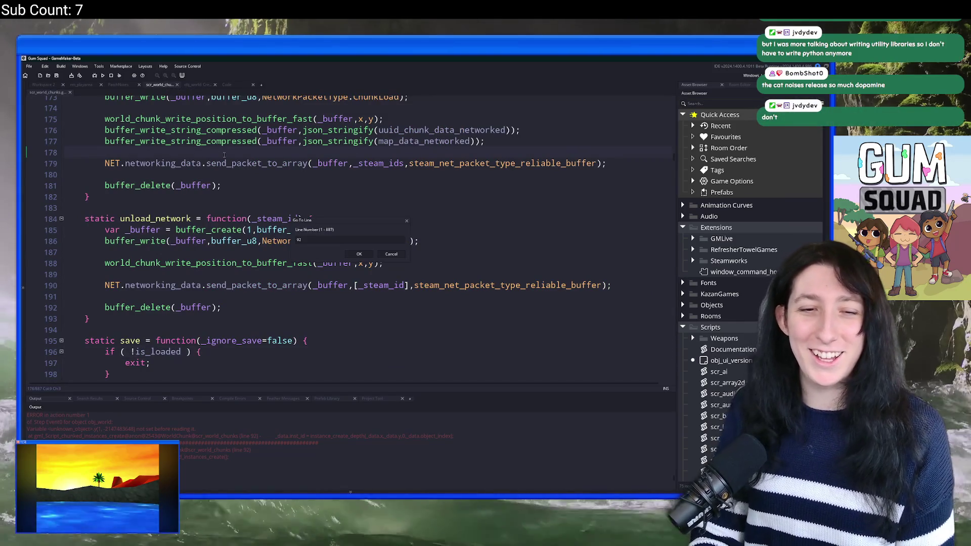
scroll(324, 232, "up", 3)
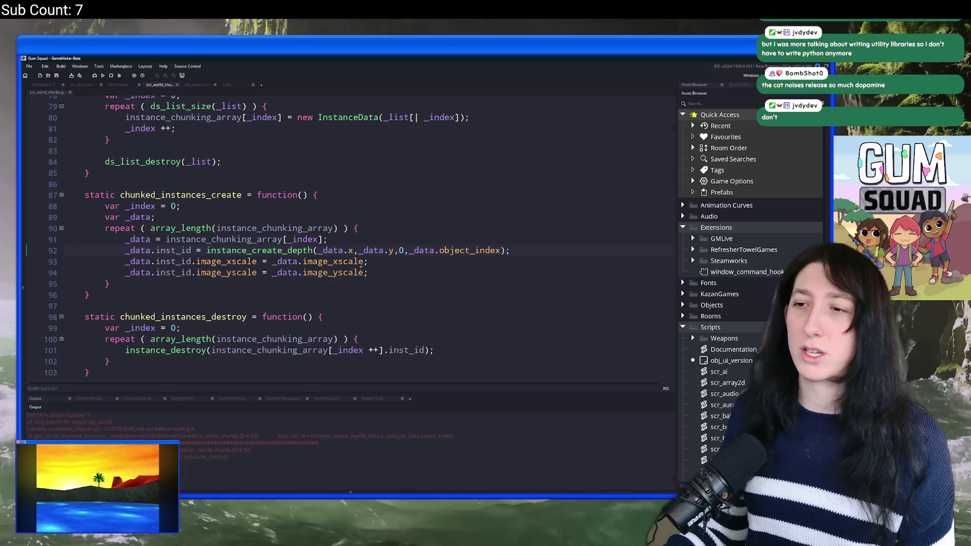
Inspect _data on line 92, the array lookup on line 91, and how _index is used.
left_click(383, 250)
scroll(372, 243, "up", 2)
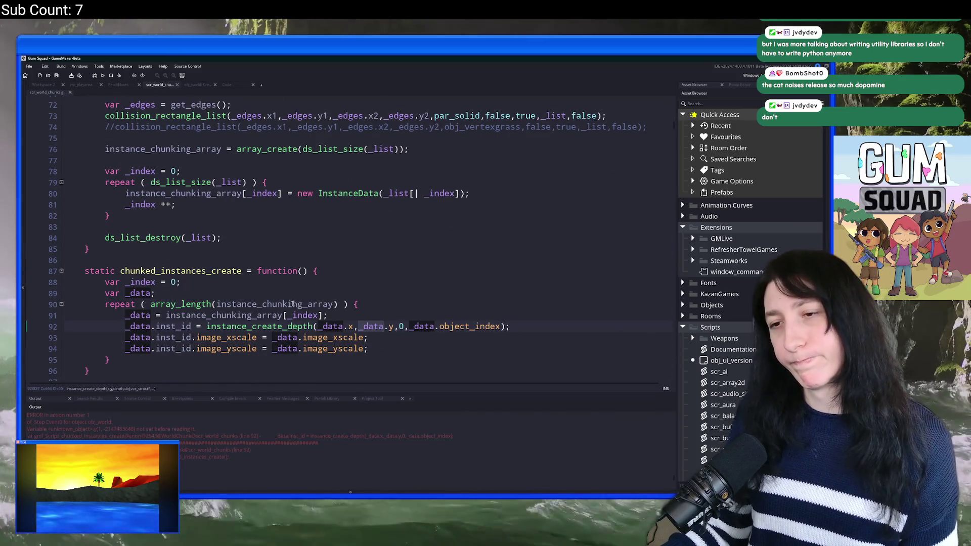
left_click(302, 315)
scroll(349, 328, "up", 2)
scroll(349, 328, "down", 2)
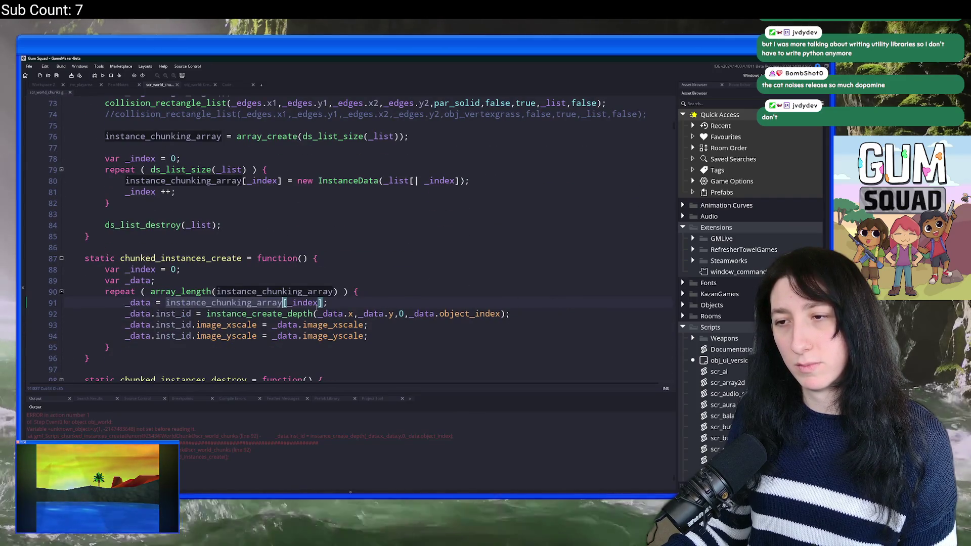
left_click(319, 302)
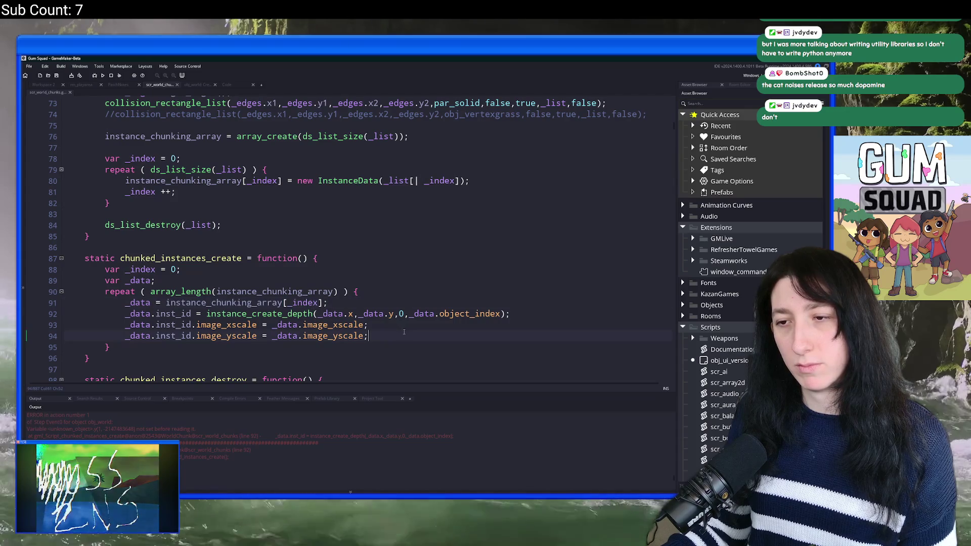
Add _index ++; at the end of the loop body, save, and delete the extra blank line.
left_click(403, 332)
key("Return")
key("Return")
type("_index")
key("ctrl+s")
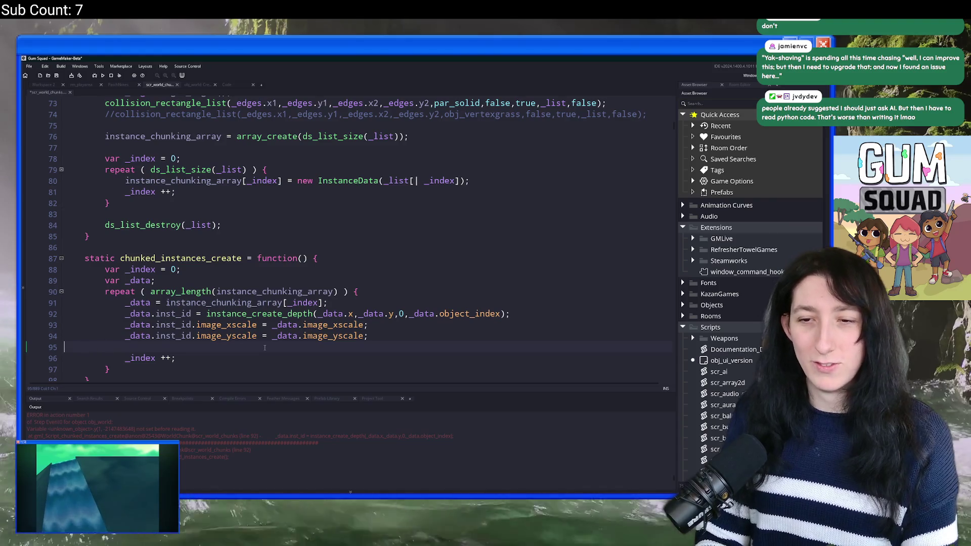
key("BackSpace")
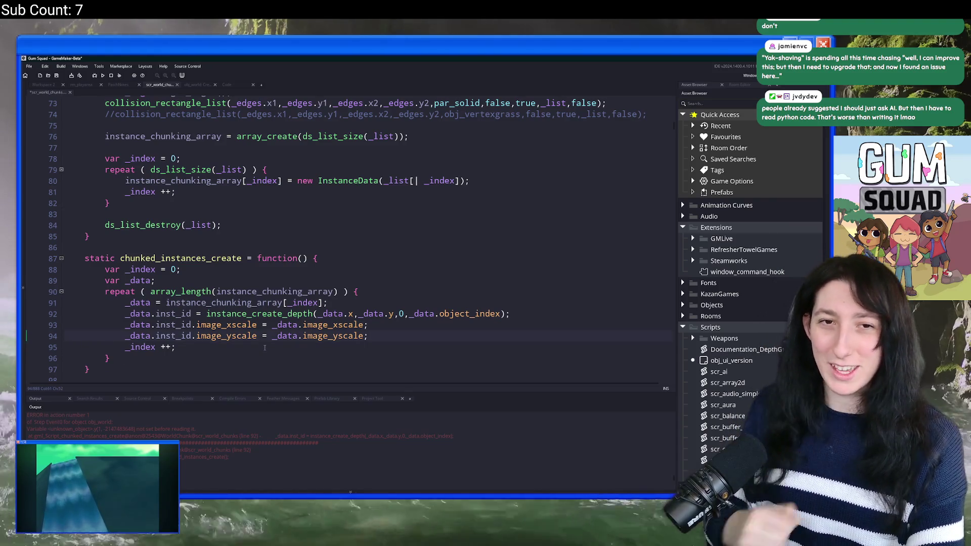
scroll(669, 341, "up", 20)
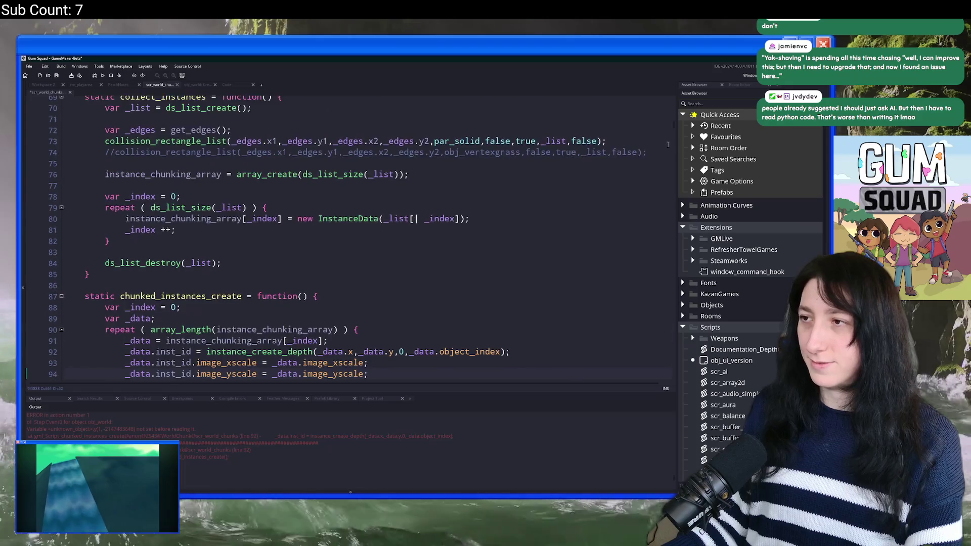
Add a log(_data); line at the start of the chunked_instances_create loop.
scroll(600, 191, "up", 4)
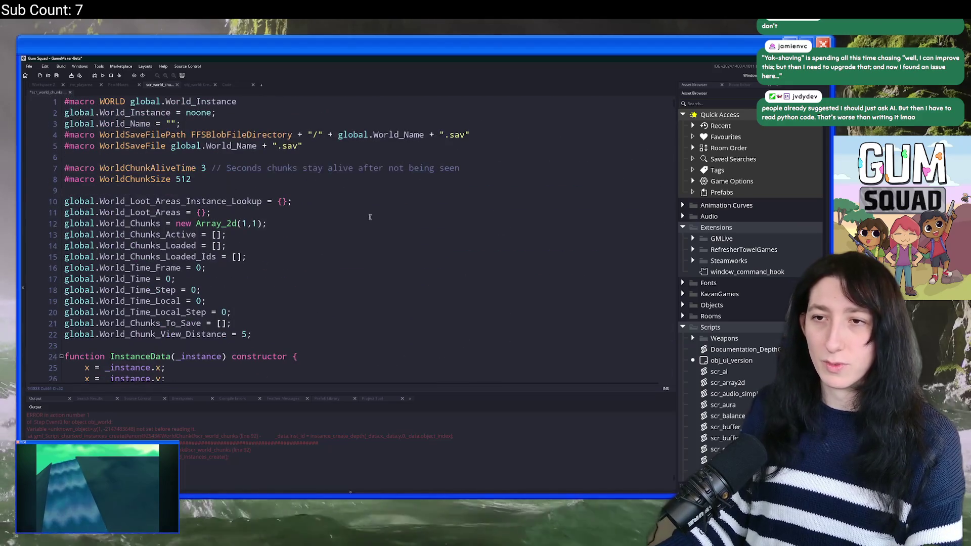
scroll(373, 216, "down", 7)
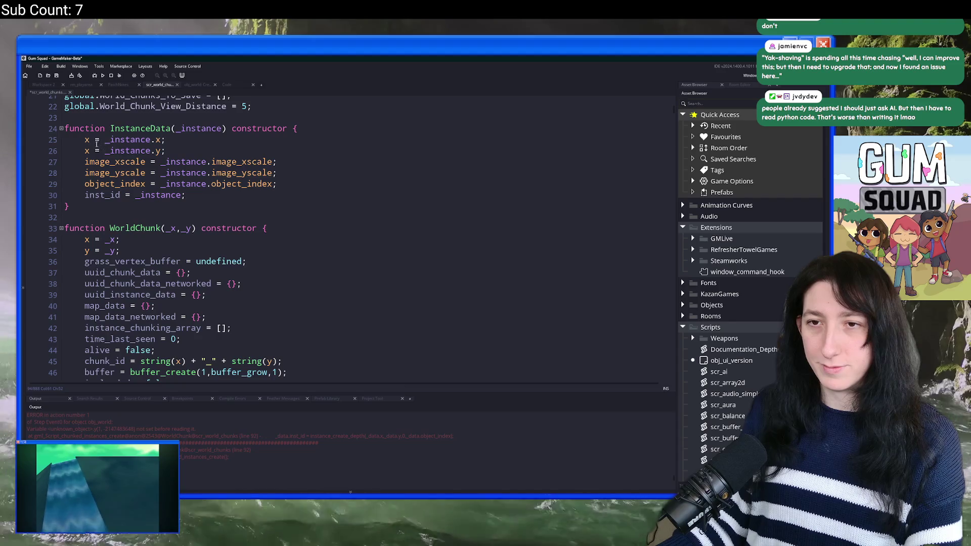
scroll(86, 142, "down", 2)
scroll(137, 132, "up", 2)
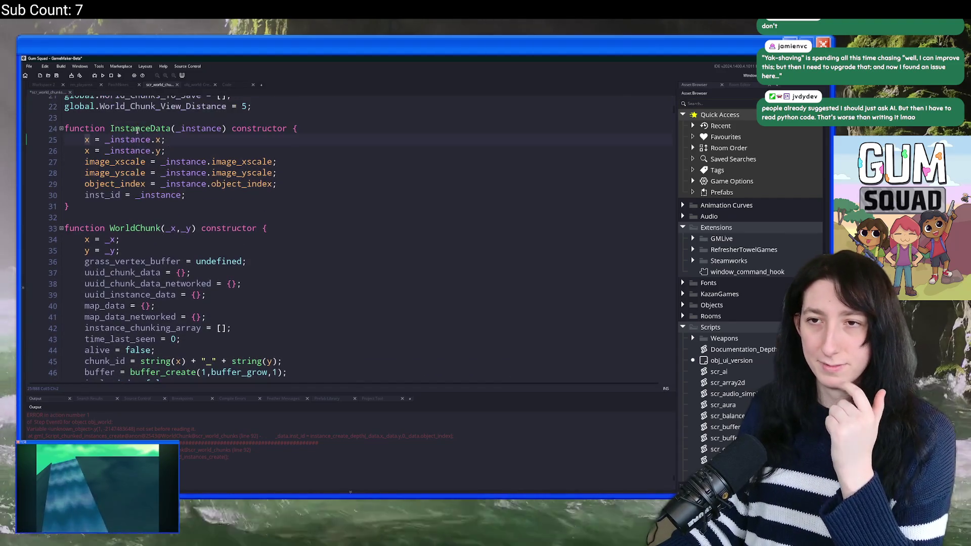
scroll(187, 221, "down", 15)
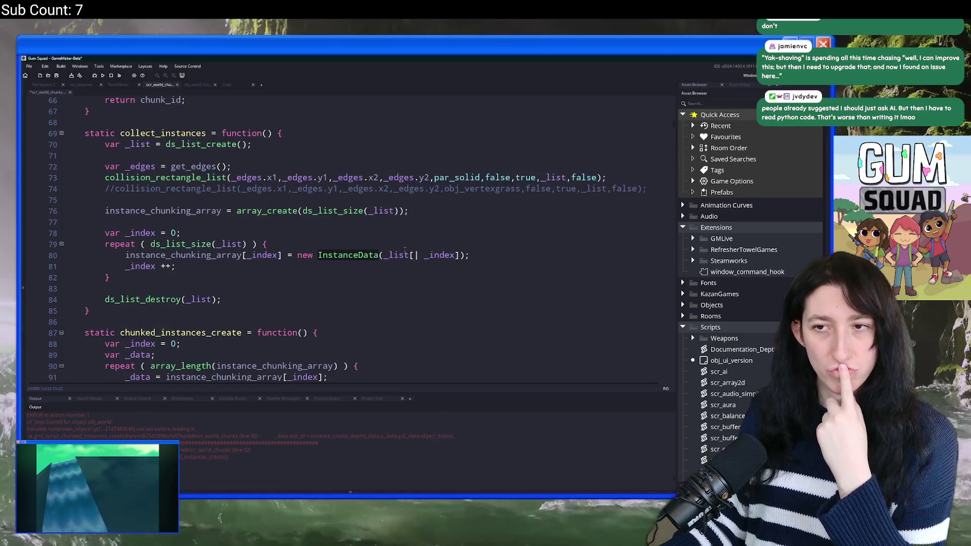
scroll(407, 251, "down", 5)
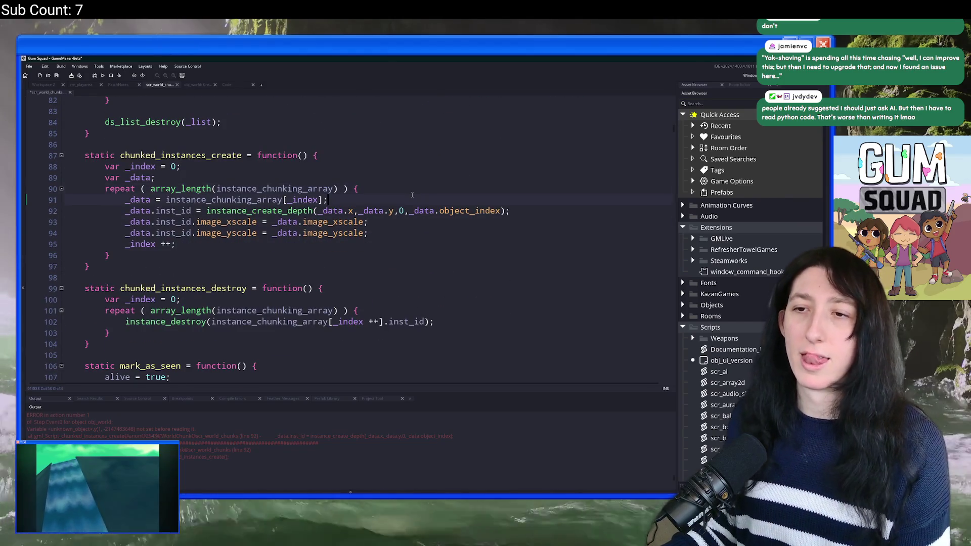
key("Return")
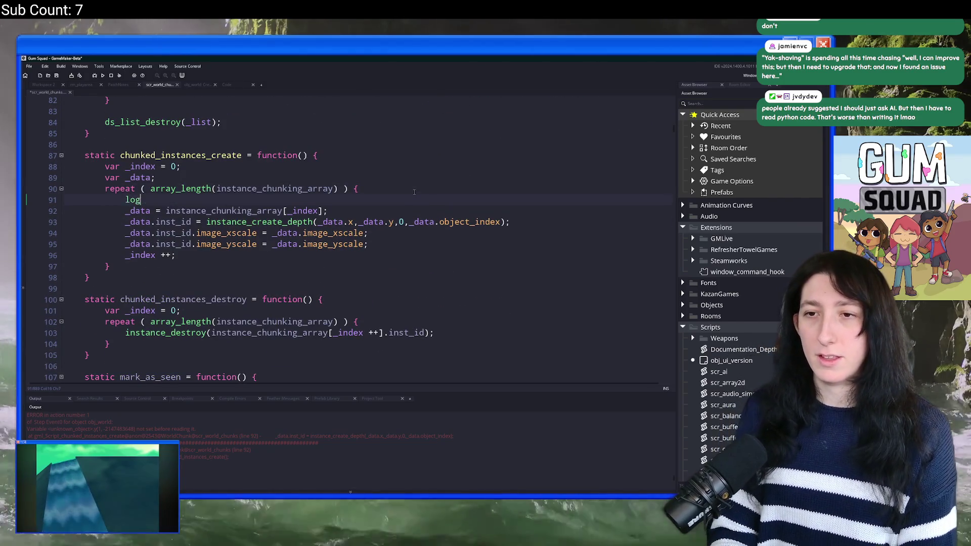
type("(_data);")
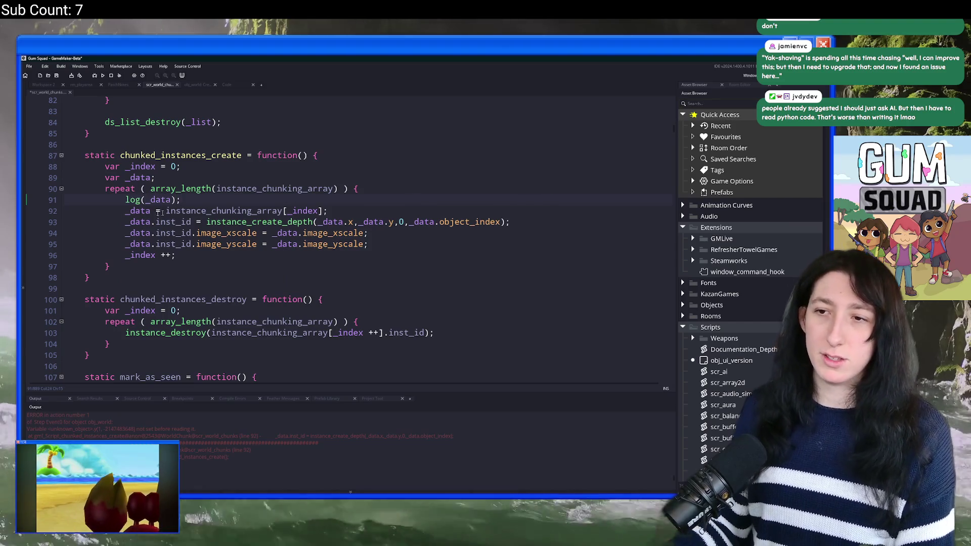
Move log(_data); below the _data = instance_chunking_array[_index]; line and launch a test run.
mouse_move(181, 199)
left_mouse_down()
mouse_move(105, 201)
mouse_move(125, 212)
left_mouse_up()
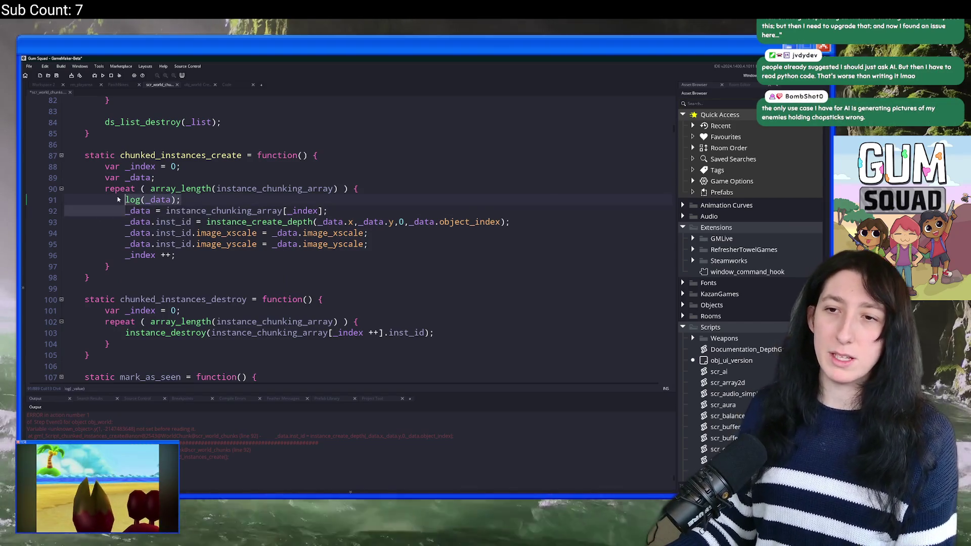
key("BackSpace")
left_click(334, 200)
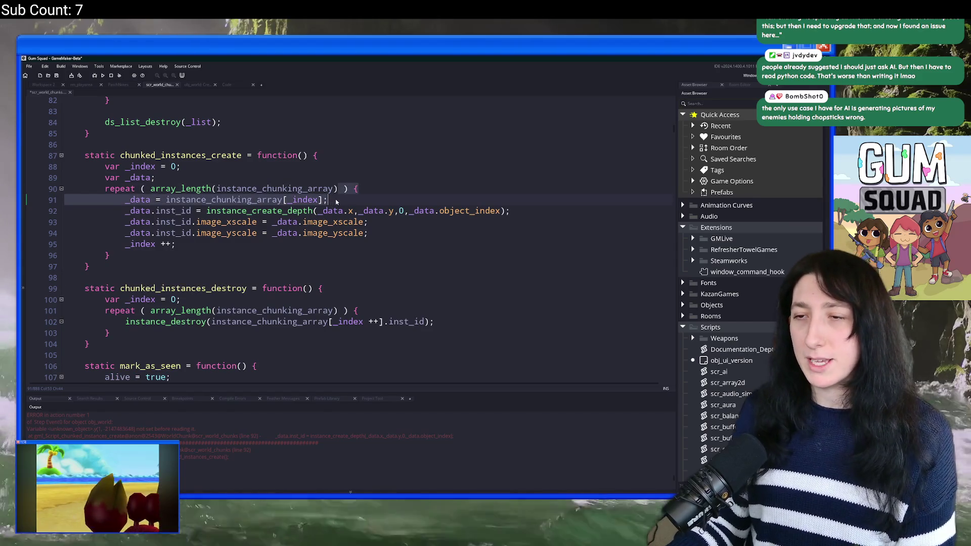
key("Return")
type("log(_data);")
key("F5")
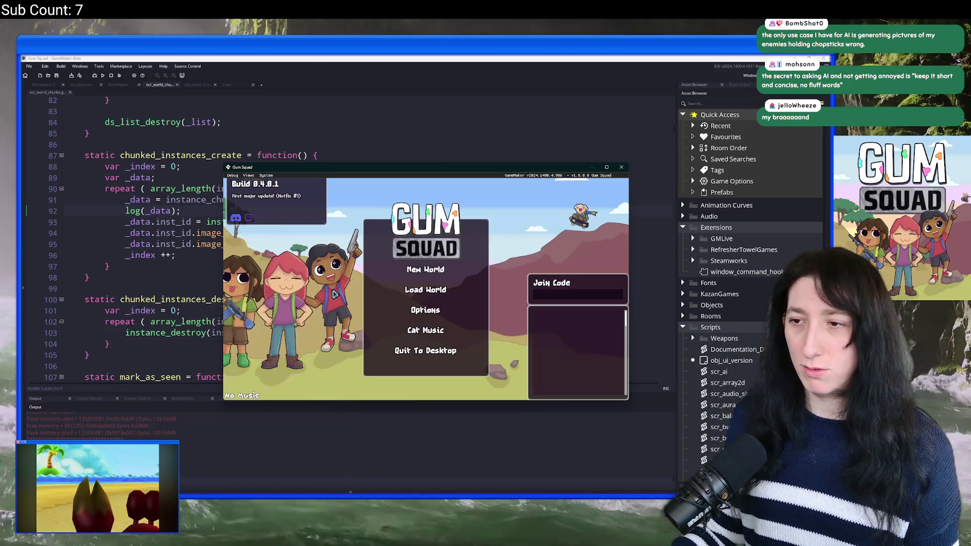
Create an Offline New World in the test run, then Abort at the Code Error dialog.
left_click(425, 191)
left_click(425, 281)
left_click(425, 280)
left_click(439, 341)
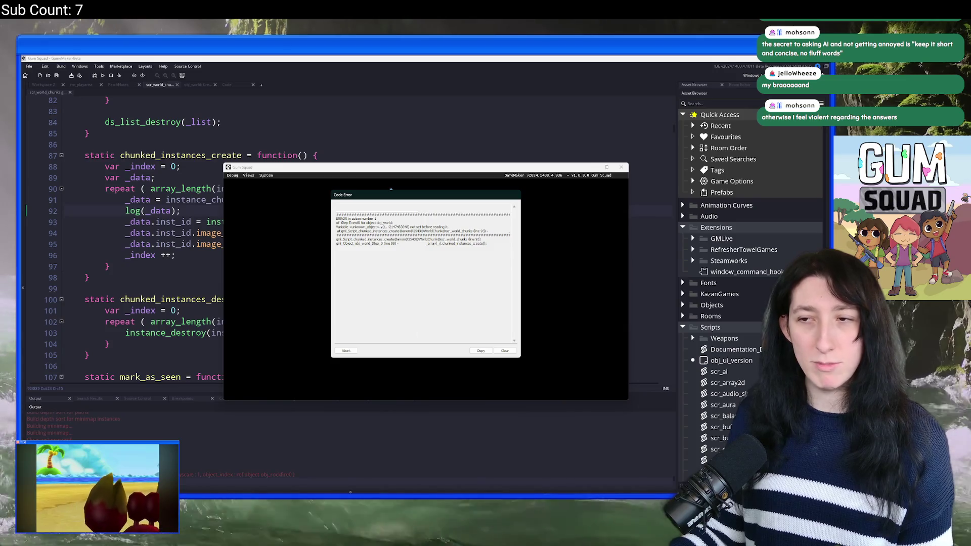
left_click(346, 351)
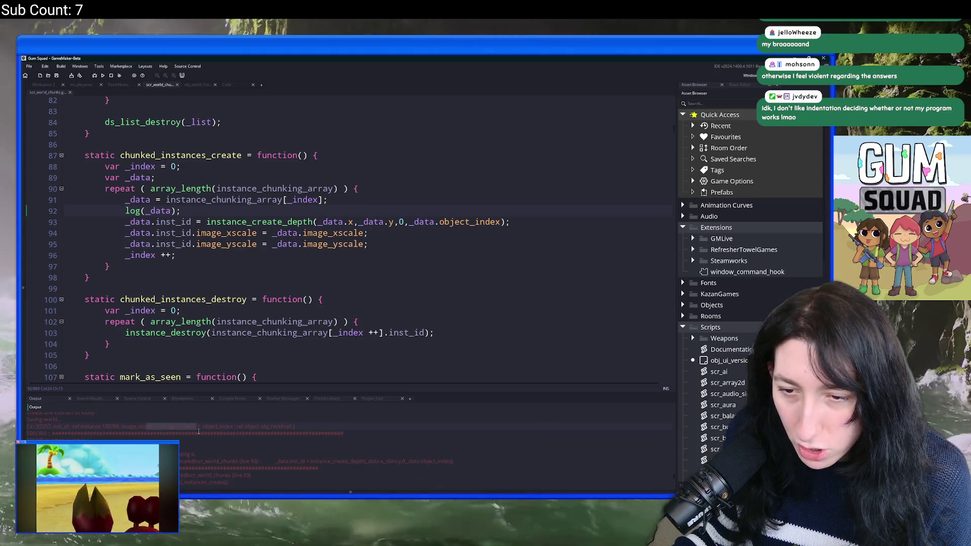
Copy the logged instance data from the output, paste it to read, then undo the paste.
left_click_drag(208, 429, 31, 428)
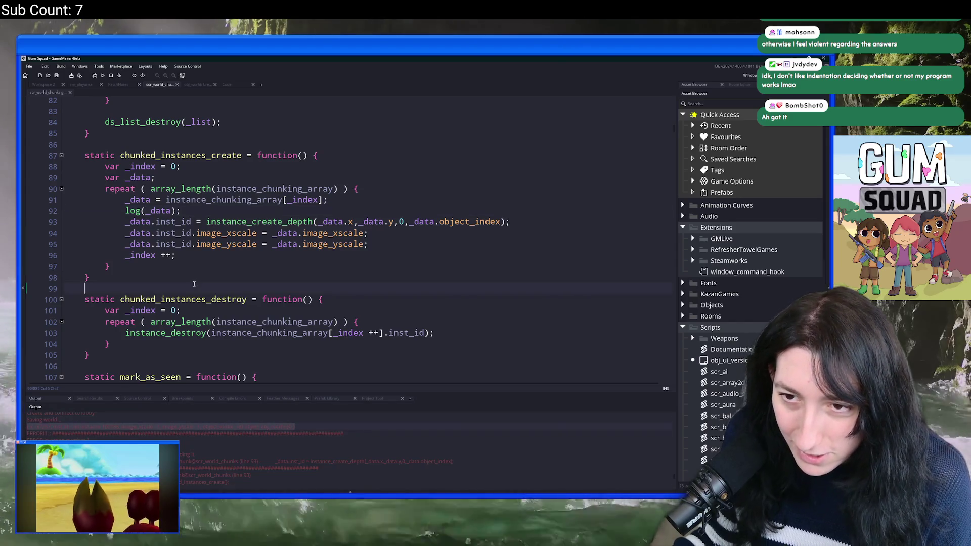
key("ctrl+v")
key("ctrl+z")
key("ctrl+y")
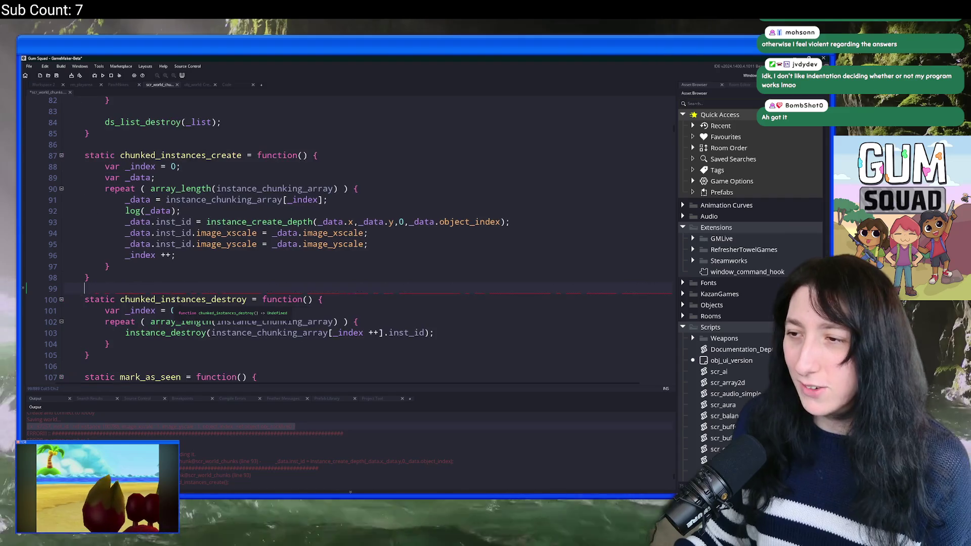
key("ctrl+z")
Remove the blank line below the _data assignment and change line 26 to y = _instance.y.
scroll(190, 261, "up", 5)
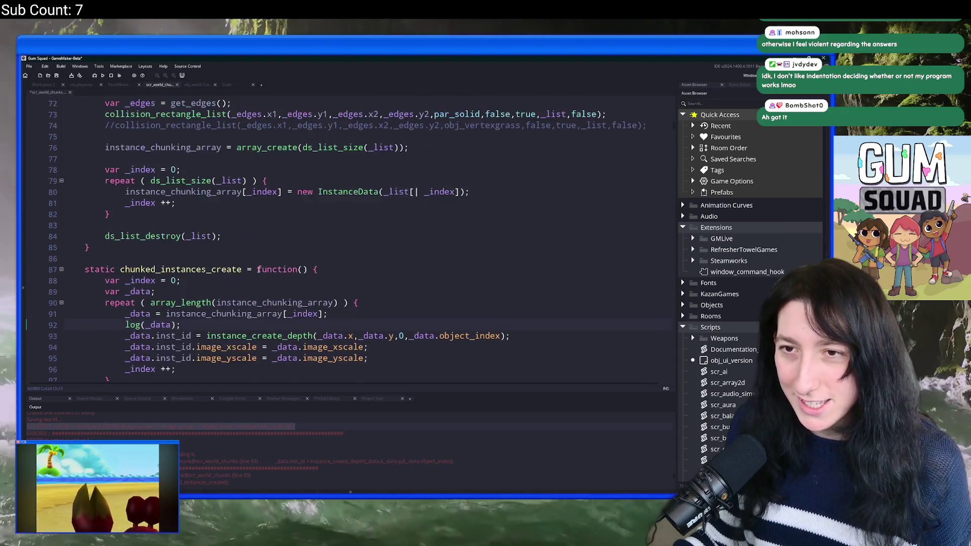
left_click(260, 281)
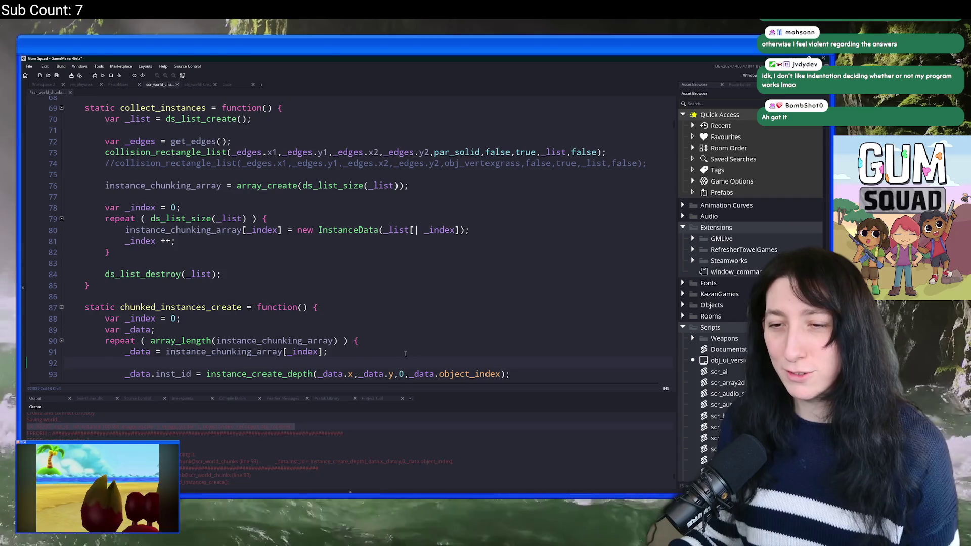
key("BackSpace")
key("BackSpace")
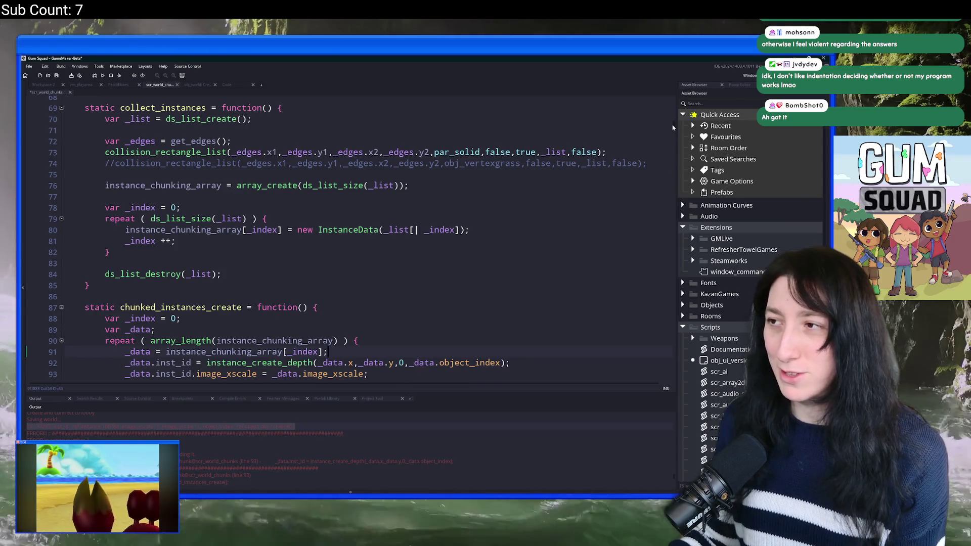
scroll(362, 254, "up", 20)
scroll(363, 254, "down", 2)
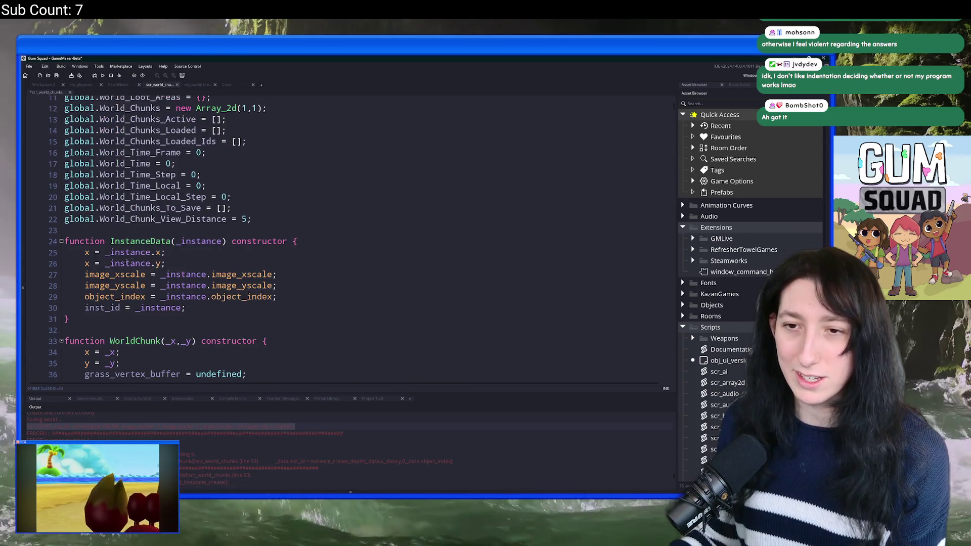
type("y")
left_click(202, 264)
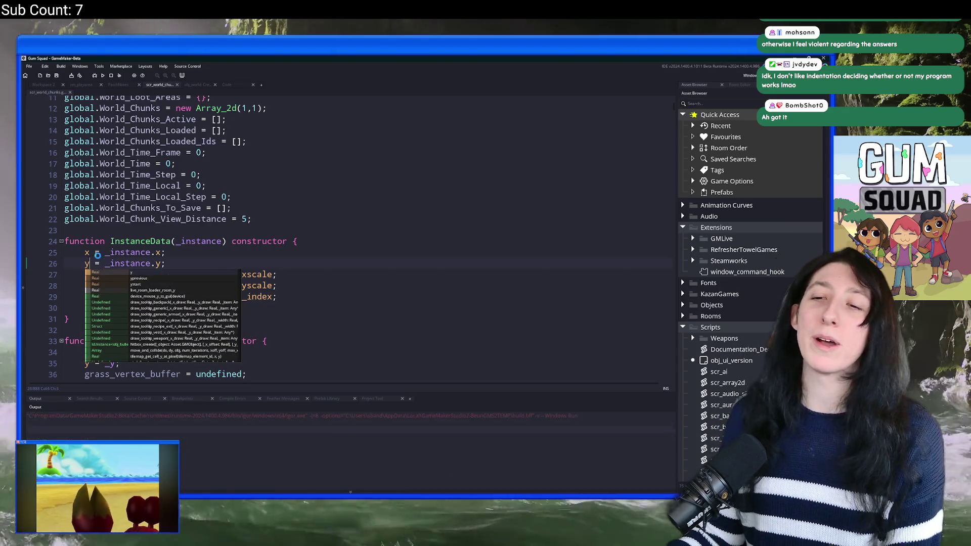
scroll(373, 194, "down", 2)
scroll(373, 193, "down", 1)
scroll(373, 194, "down", 20)
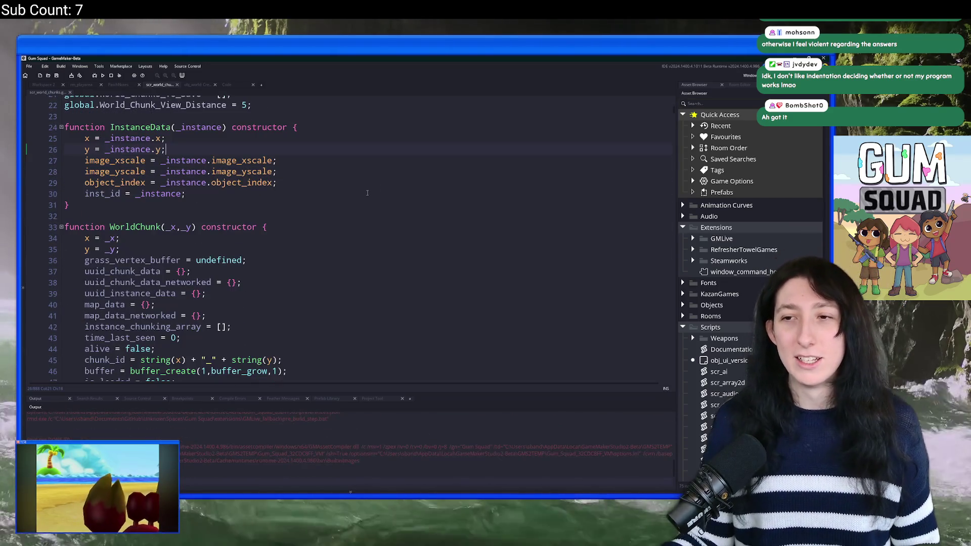
scroll(383, 165, "up", 1)
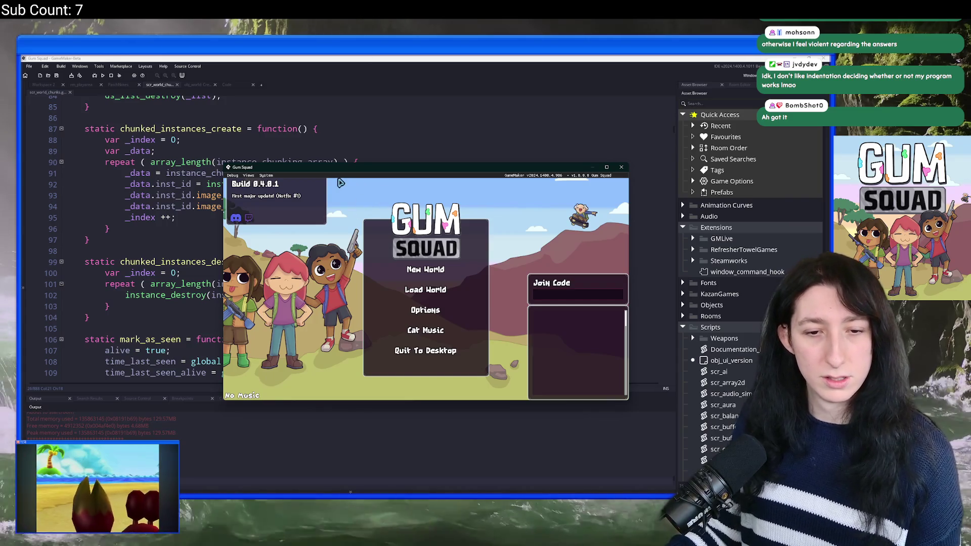
Maximize the game, create an Offline New World, and zoom out once The Grasslands loads.
double_click(360, 168)
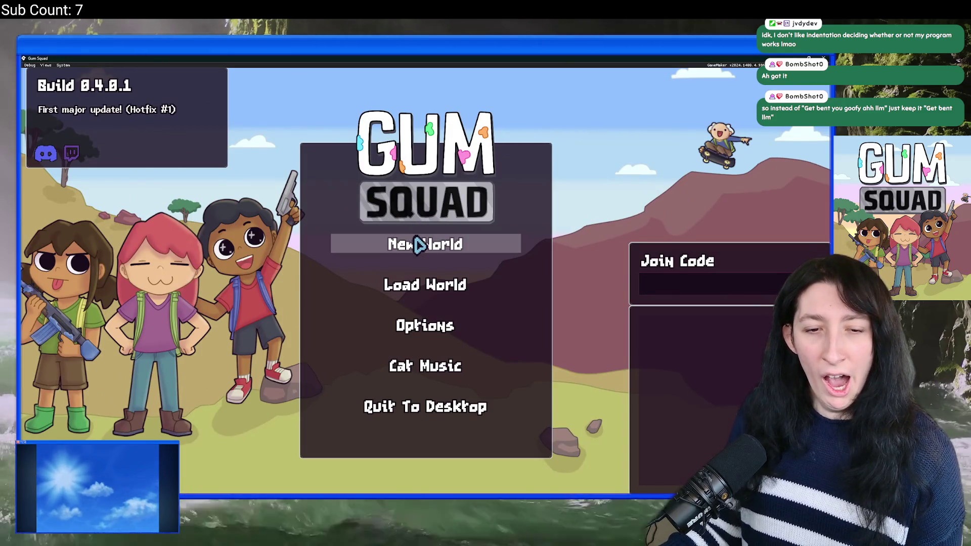
left_click(419, 244)
left_click(364, 273)
left_click(432, 386)
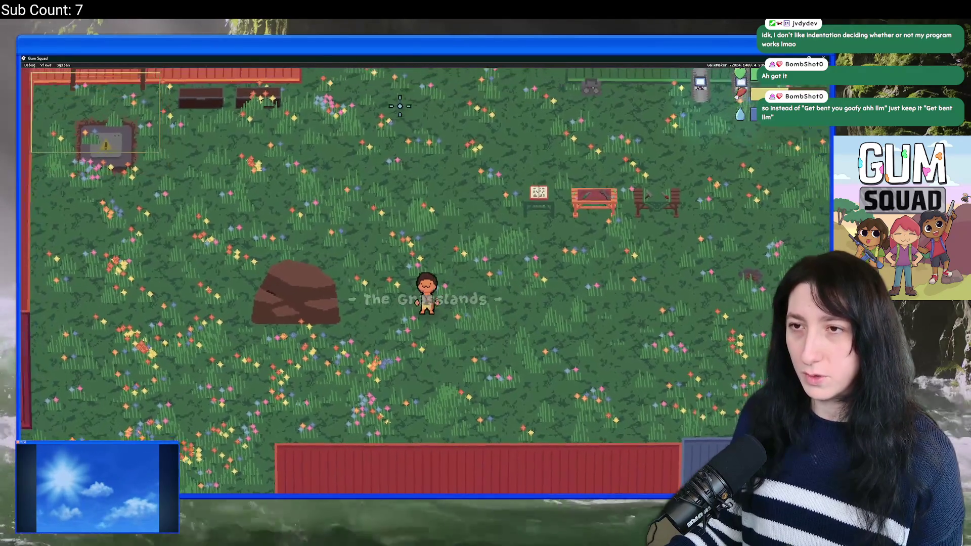
scroll(242, 113, "down", 5)
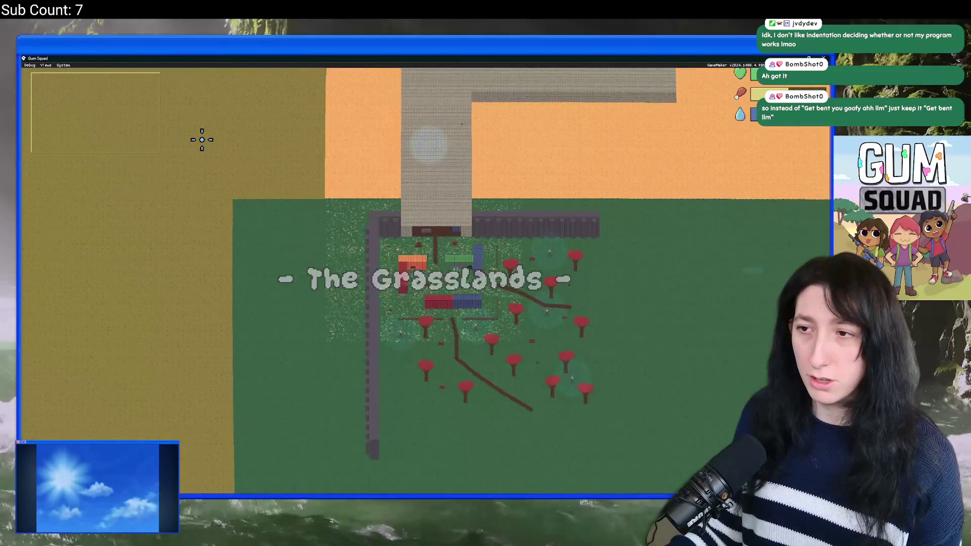
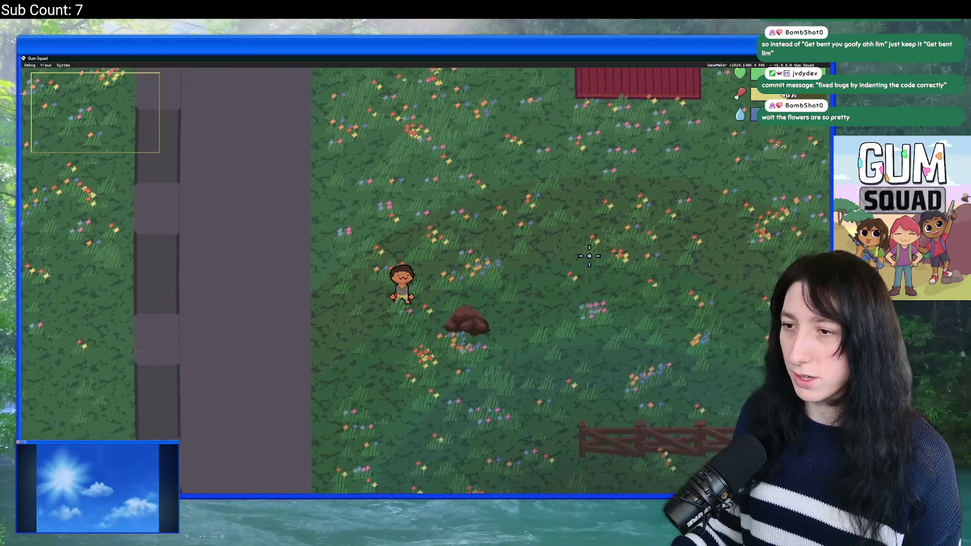
Toggle the M zoom, walk the player south toward the Safe Zone, and quit the game.
key("m")
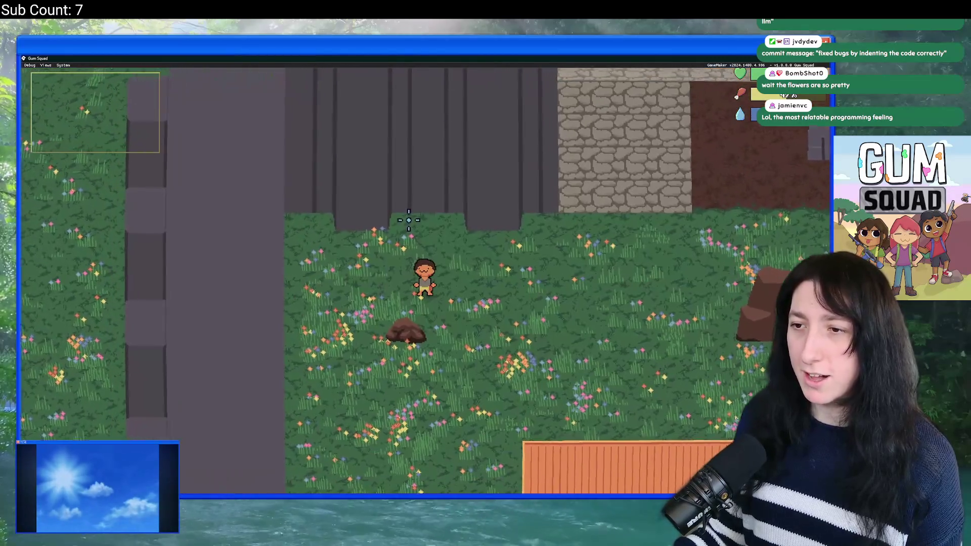
key("s")
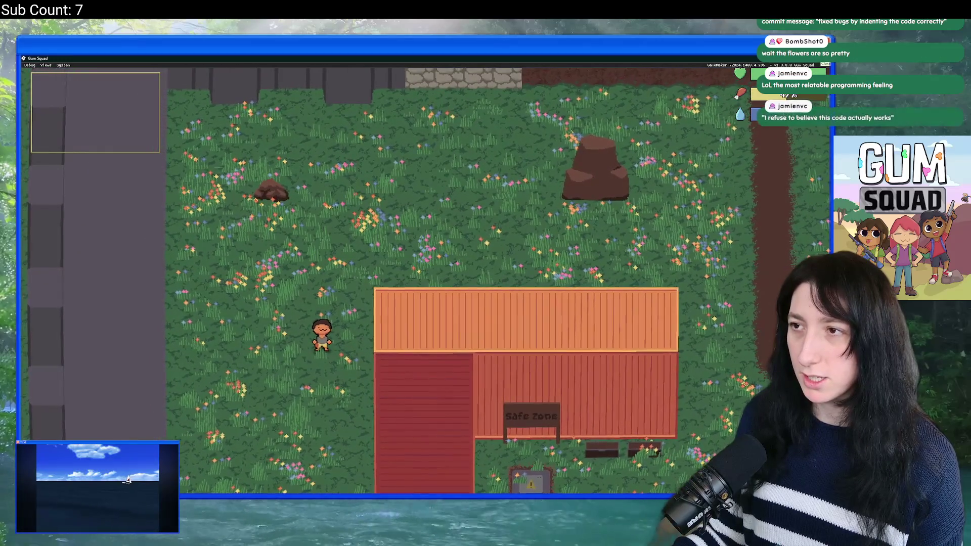
key("Escape")
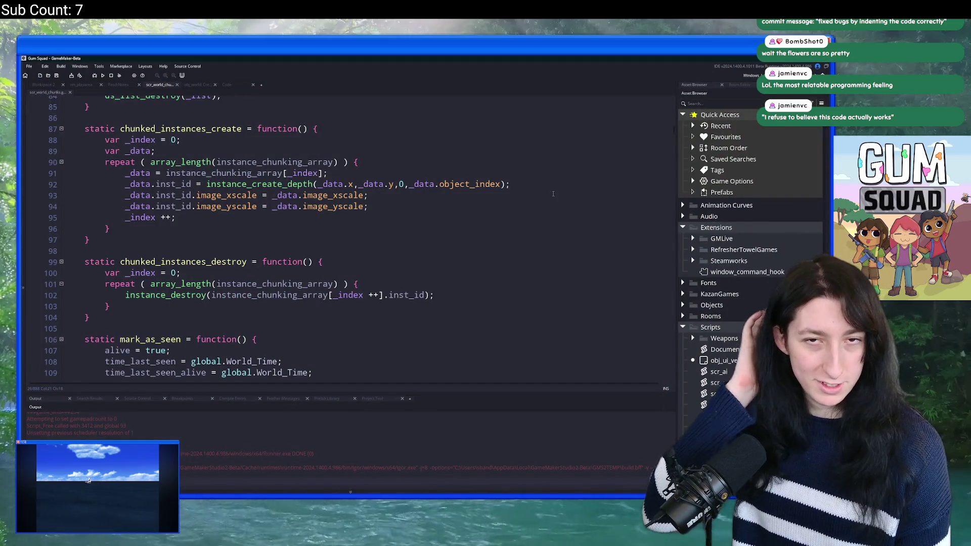
Delete the commented-out obj_vertexgrass collision line 74 from collect_instances.
scroll(304, 309, "down", 3)
scroll(304, 310, "up", 2)
scroll(304, 310, "up", 10)
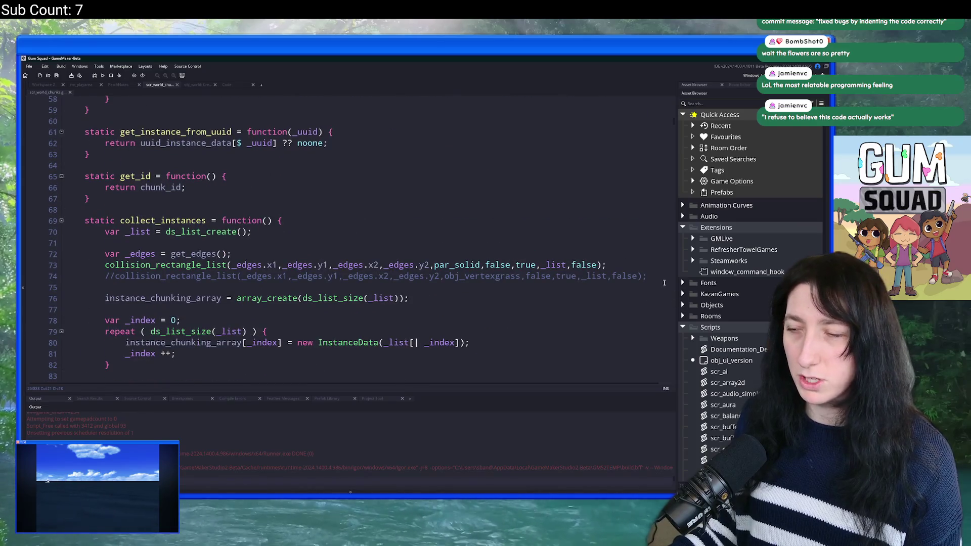
left_click_drag(663, 279, 657, 265)
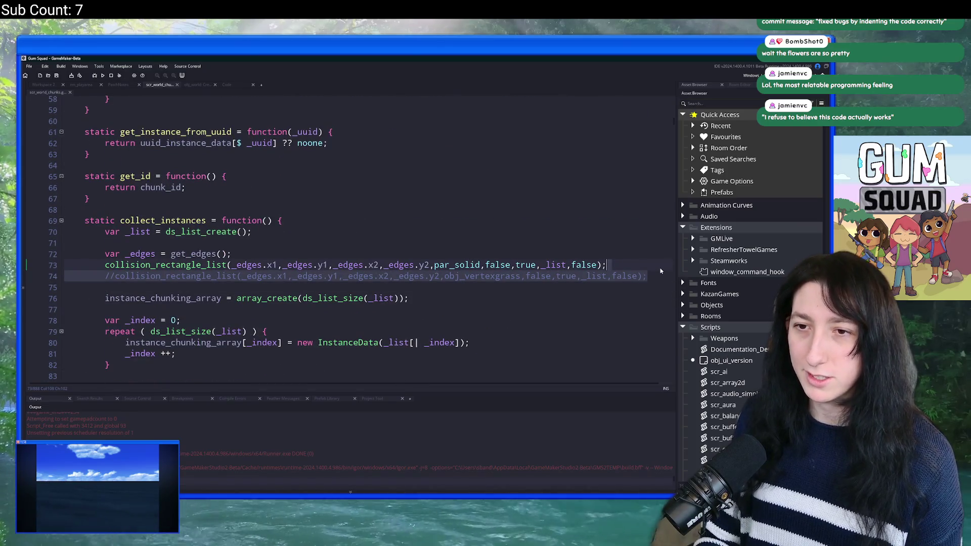
key("Delete")
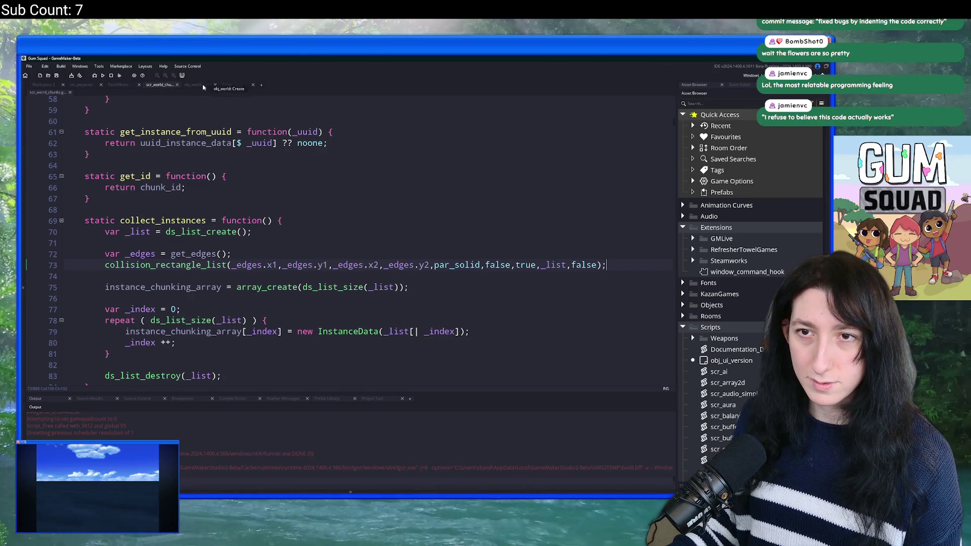
scroll(233, 242, "down", 9)
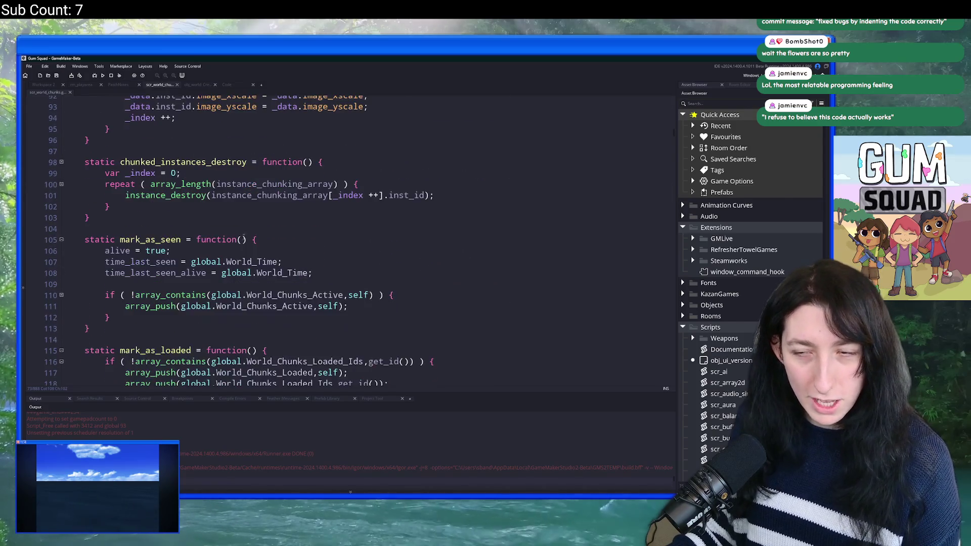
scroll(245, 237, "up", 7)
scroll(284, 259, "down", 7)
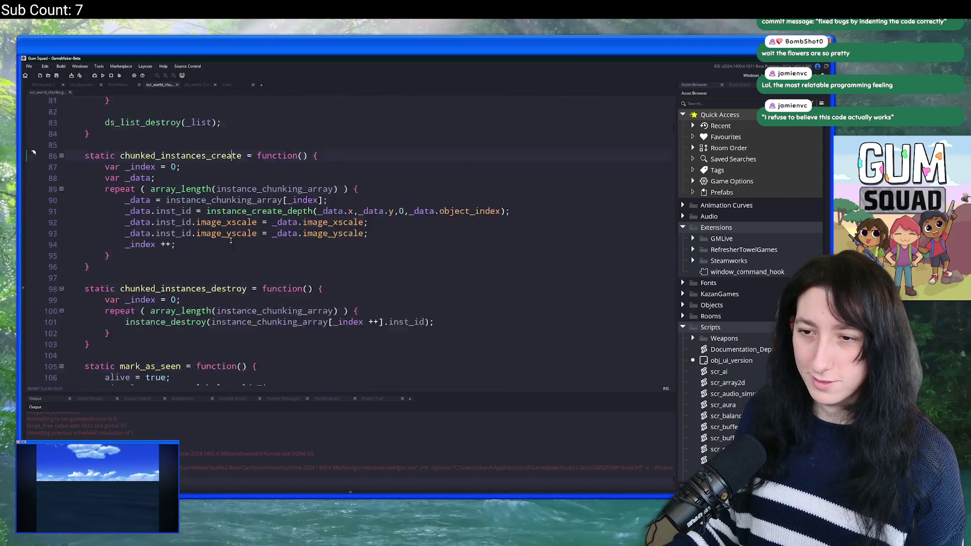
scroll(283, 234, "up", 5)
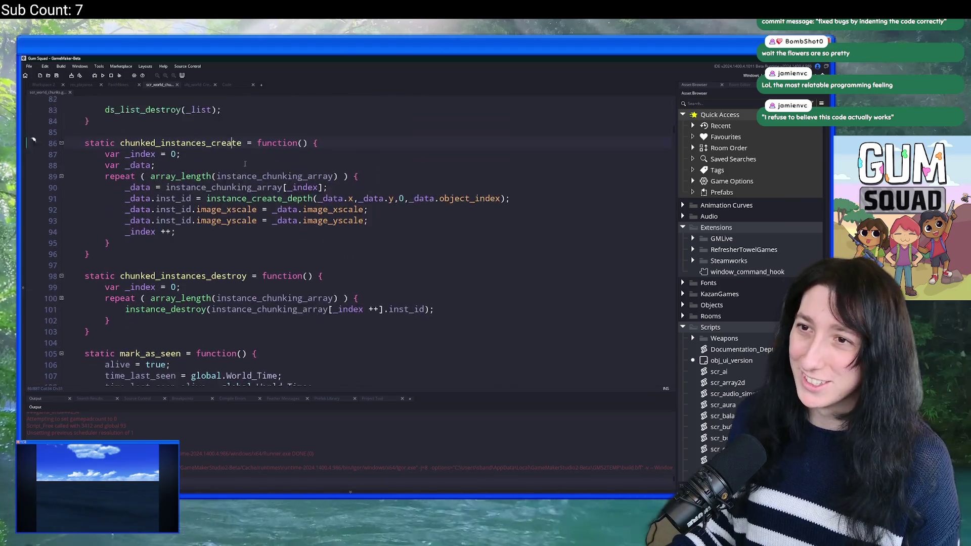
Go to the obj_world Create code and jump to the minimap_build definition in scr_minimap.
left_click(200, 85)
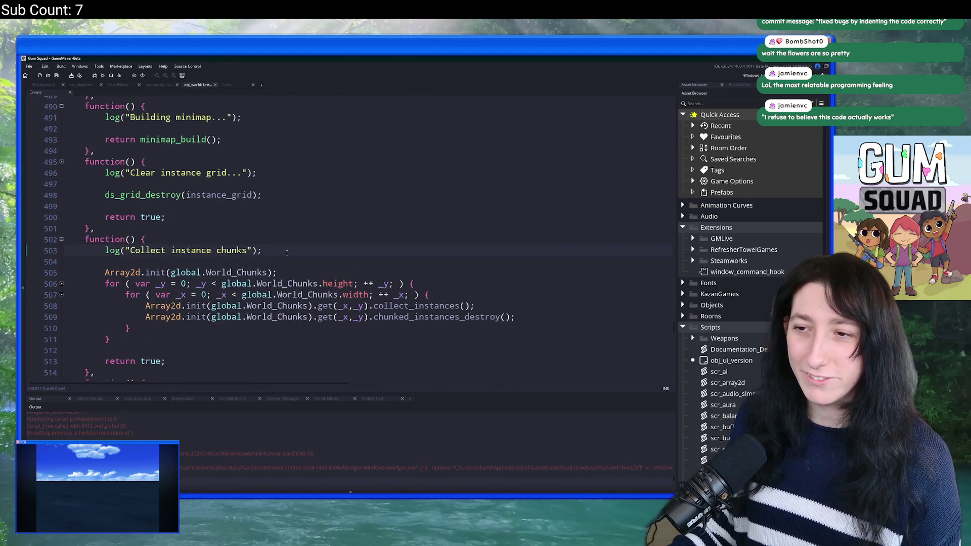
scroll(287, 253, "down", 2)
scroll(378, 304, "up", 2)
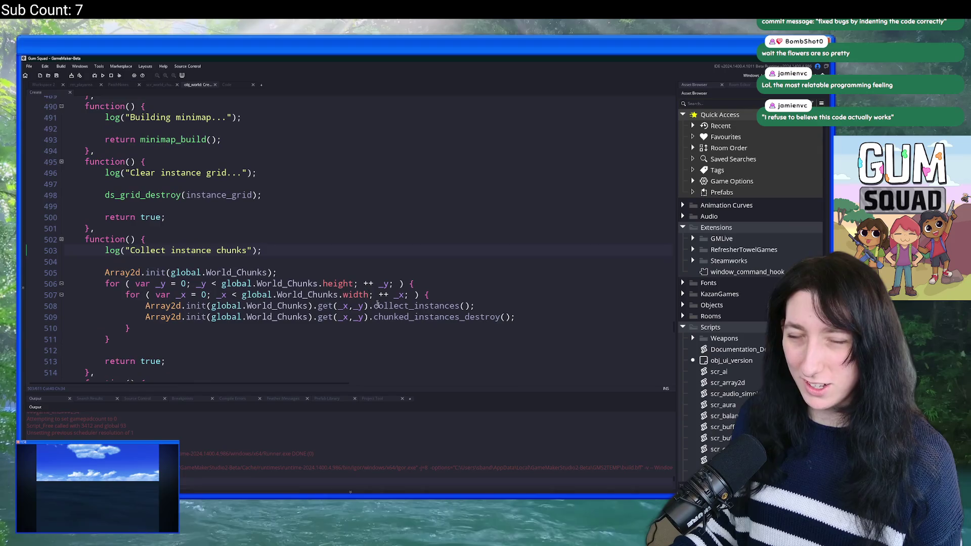
left_click(528, 316)
scroll(526, 313, "down", 6)
scroll(192, 276, "up", 3)
scroll(190, 334, "up", 2)
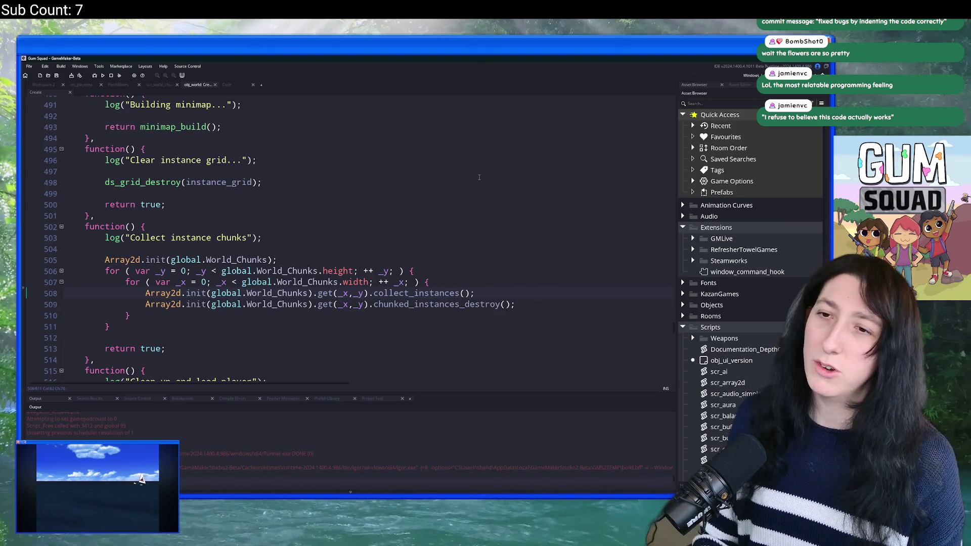
middle_click(142, 126)
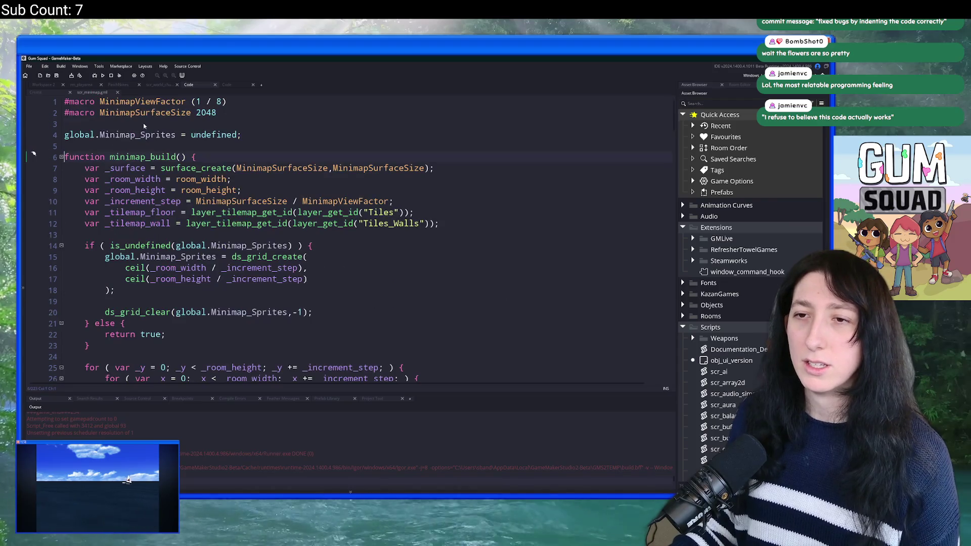
Search the project for every use of global.Minimap_Sprites.
left_click(196, 211)
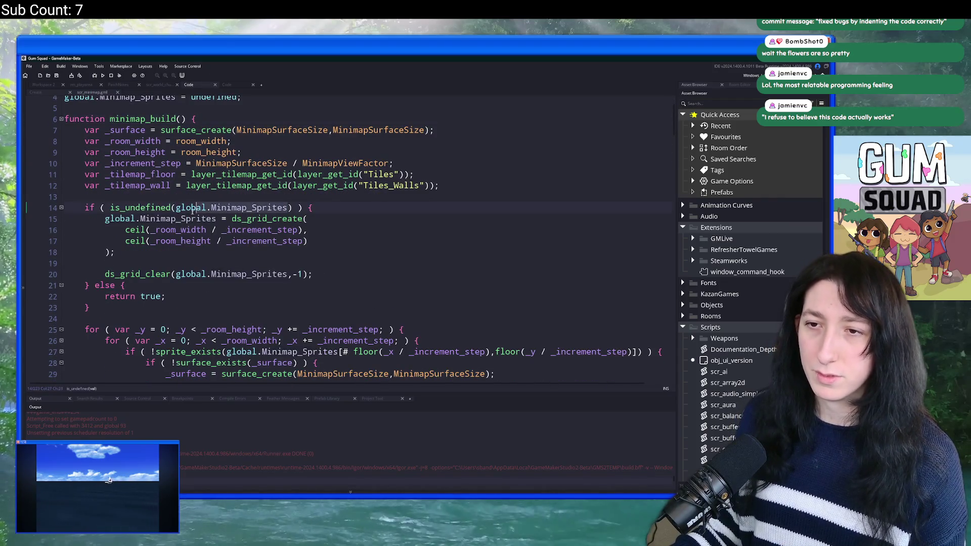
key("ctrl+f")
key("Return")
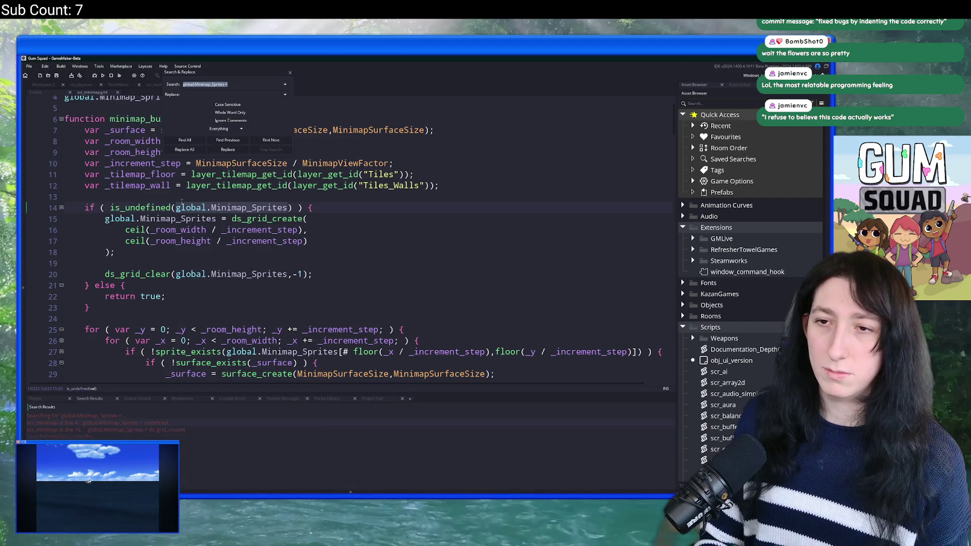
left_click(291, 73)
scroll(314, 153, "down", 4)
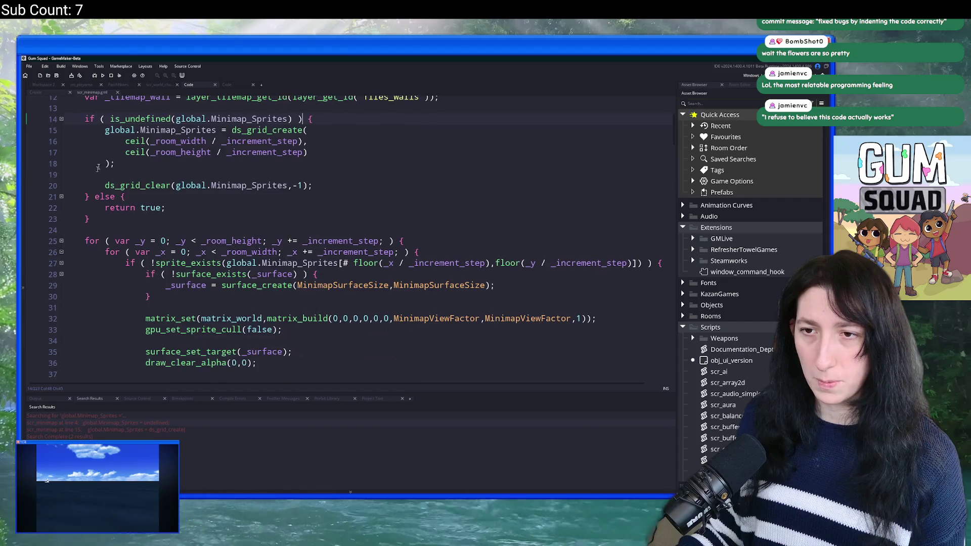
scroll(313, 153, "up", 3)
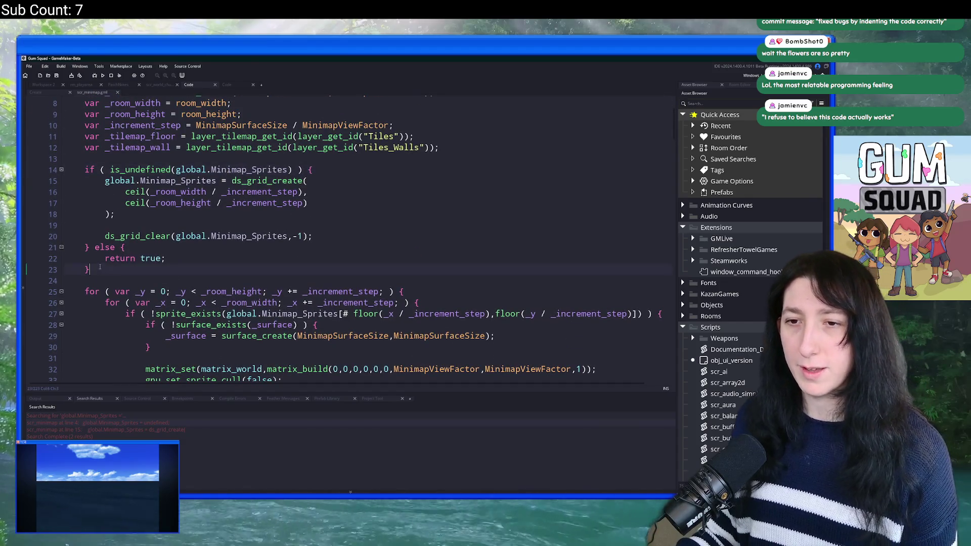
Delete the else { return true; } branch after the Minimap_Sprites grid block.
left_click_drag(104, 258, 194, 259)
scroll(116, 268, "down", 2)
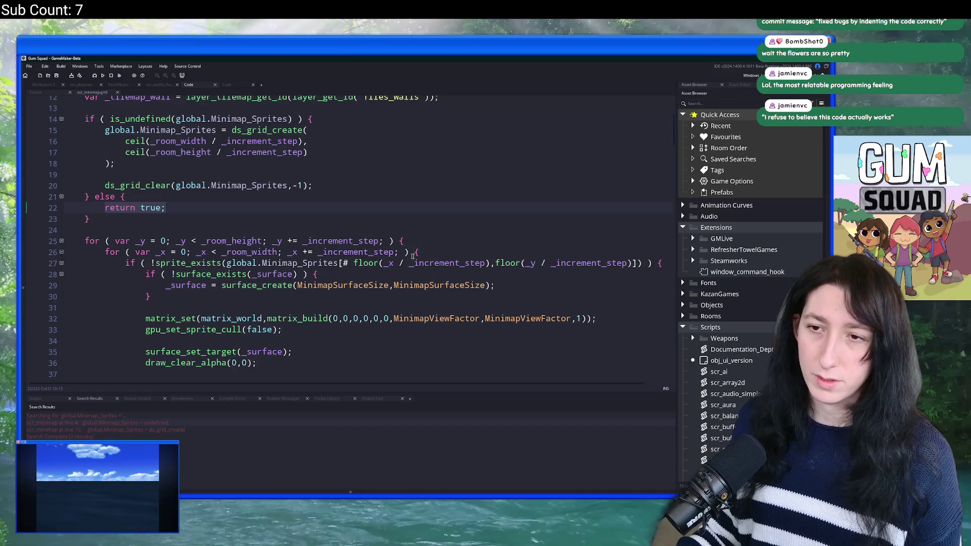
key("BackSpace")
scroll(422, 184, "down", 8)
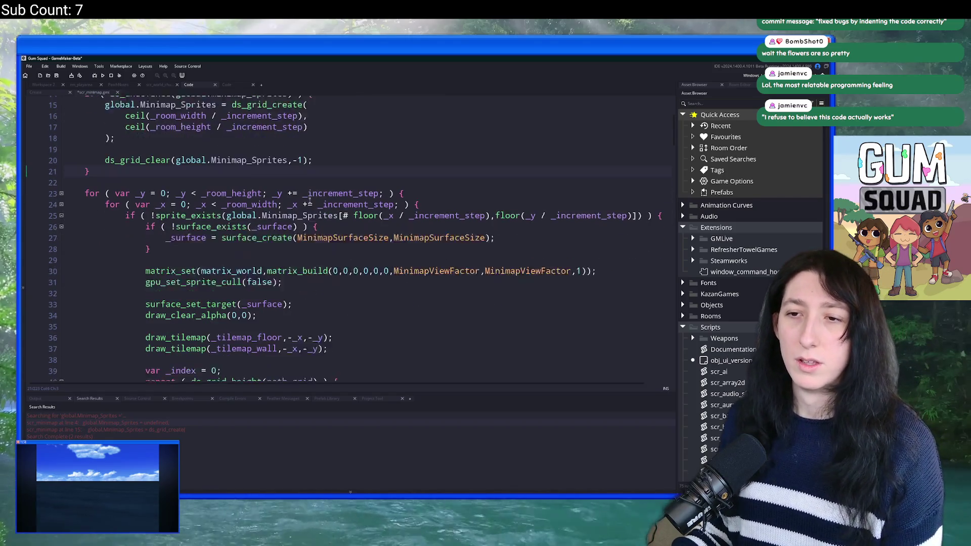
Run the game with F5 while reviewing the edited minimap_build code.
key("F5")
scroll(422, 183, "down", 11)
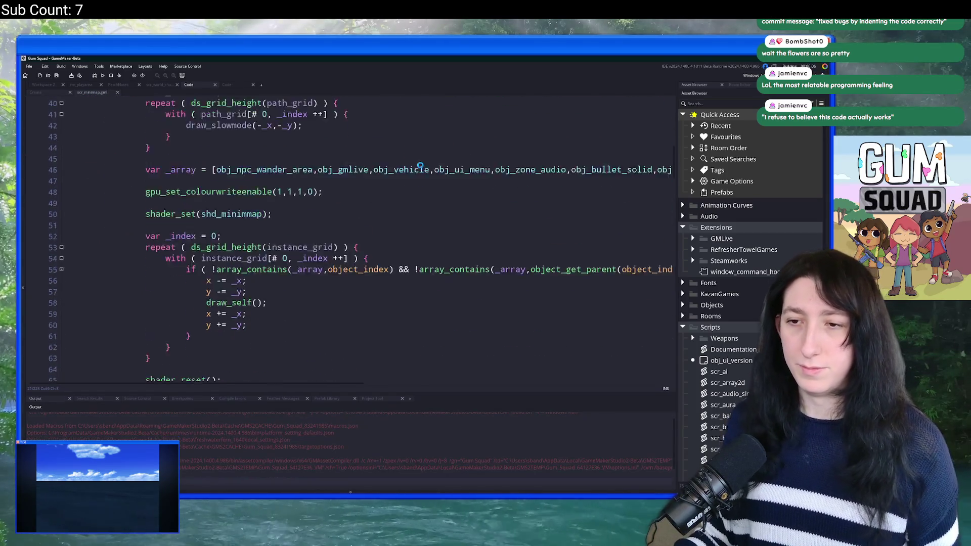
scroll(351, 179, "down", 4)
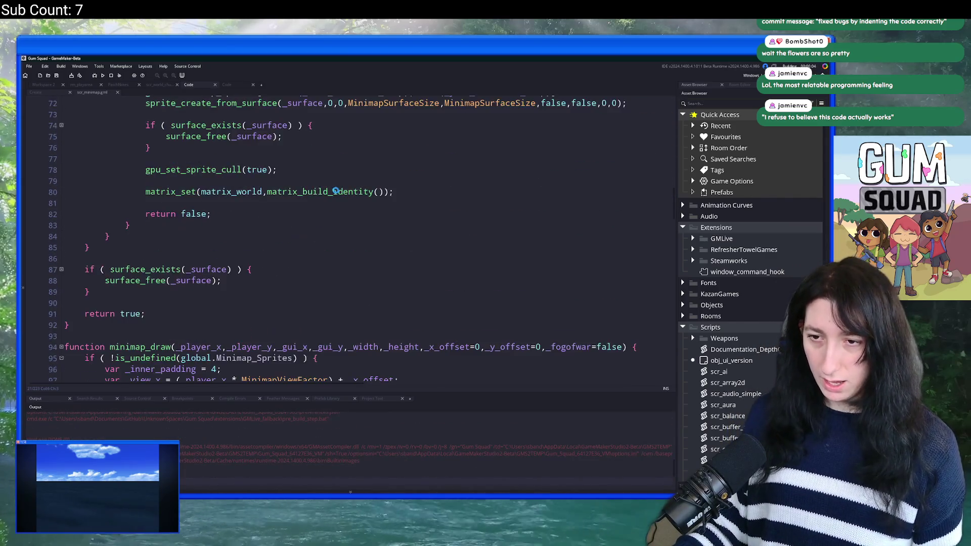
scroll(281, 199, "up", 5)
scroll(281, 198, "up", 11)
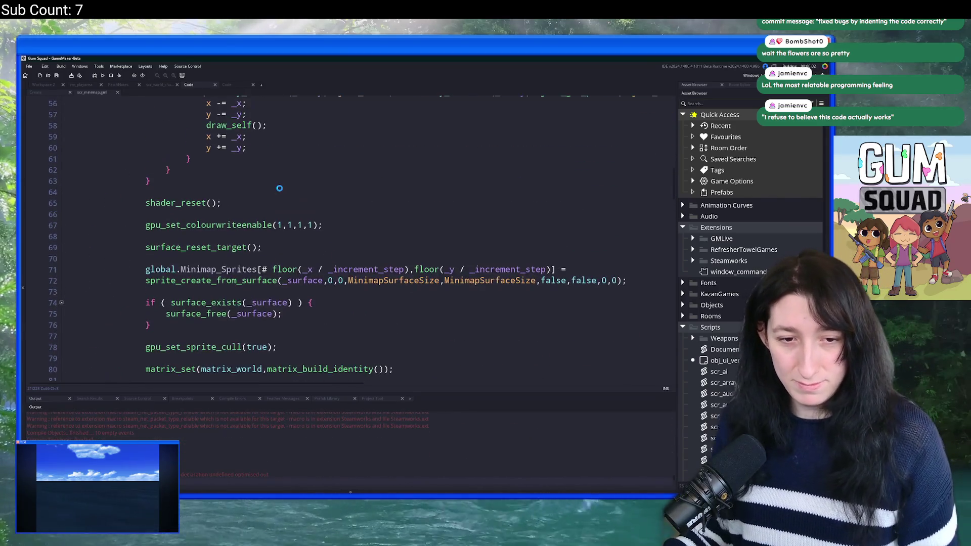
scroll(360, 207, "up", 4)
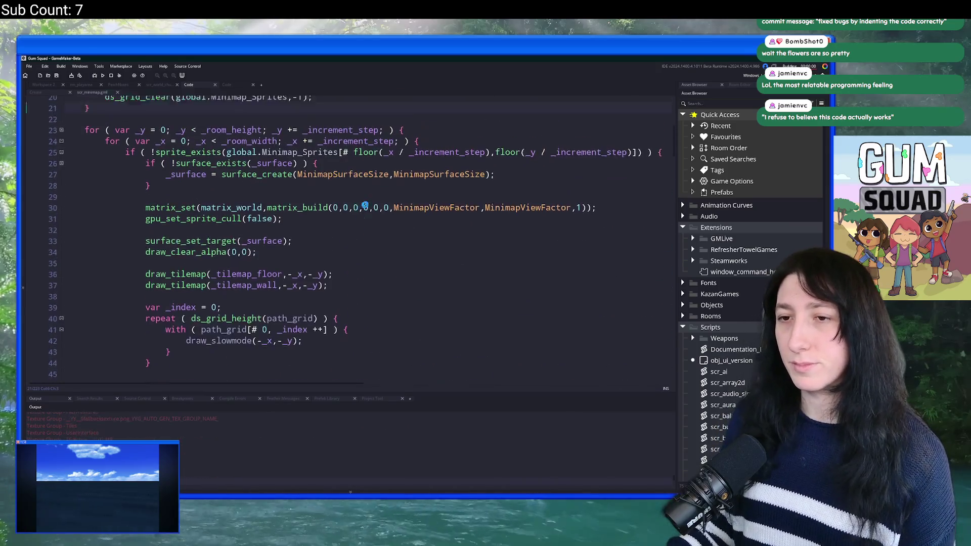
left_click(173, 122)
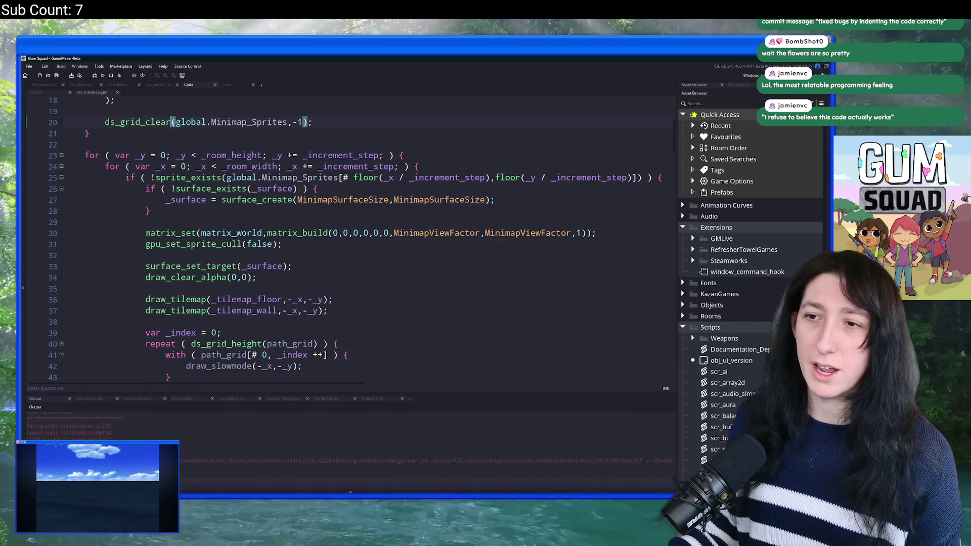
Search the project for instance_activate and open the match in obj_world's Step event.
key("ctrl+shift+f")
type("actiavte_regio")
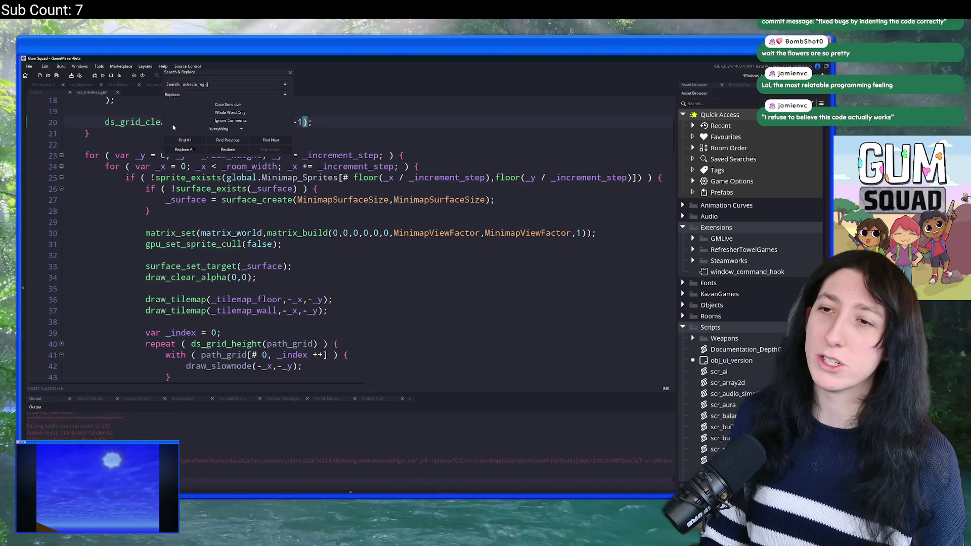
key("Return")
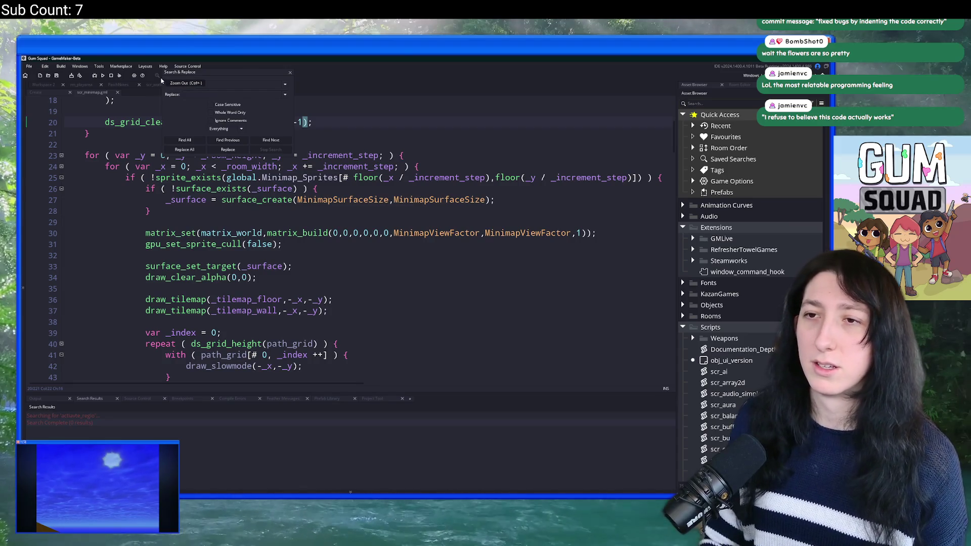
type("vate")
key("Return")
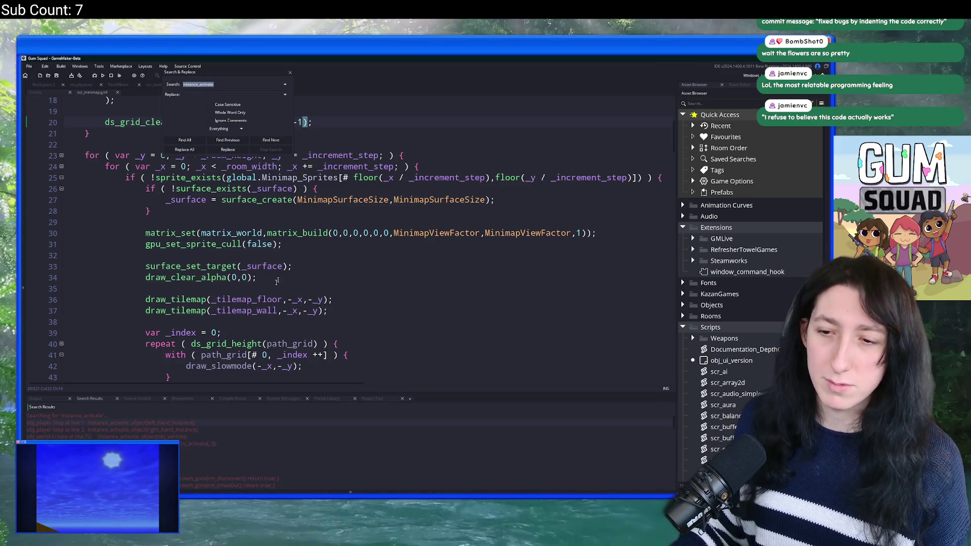
scroll(163, 437, "down", 2)
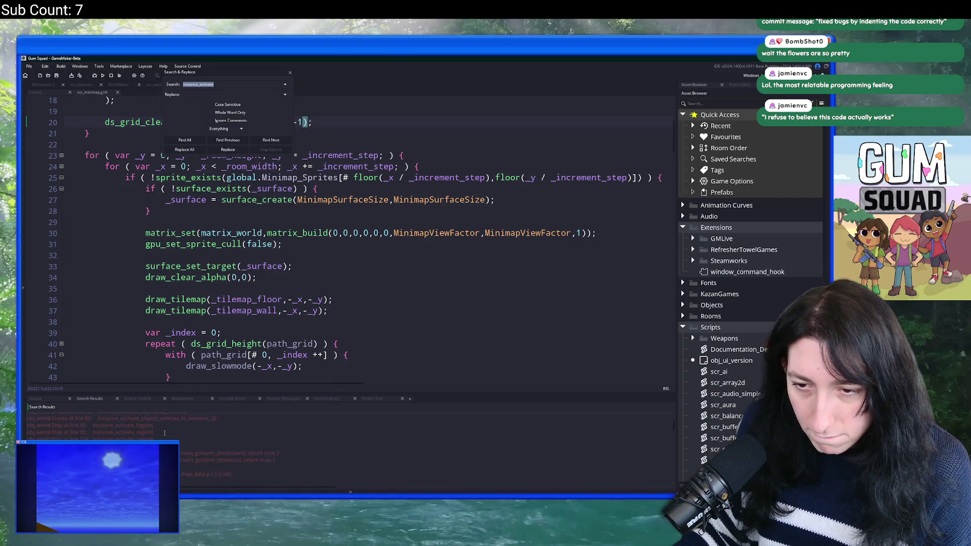
double_click(164, 437)
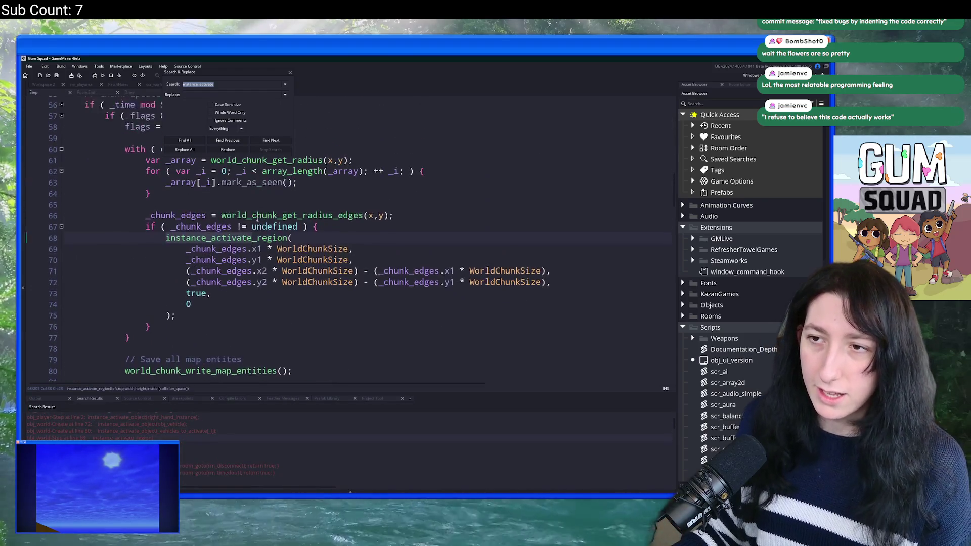
left_click(291, 74)
Comment out the player's chunk-update instance_activate_region block with //.
mouse_move(184, 250)
scroll(185, 250, "up", 2)
scroll(185, 250, "down", 2)
scroll(185, 250, "down", 1)
left_click(164, 237)
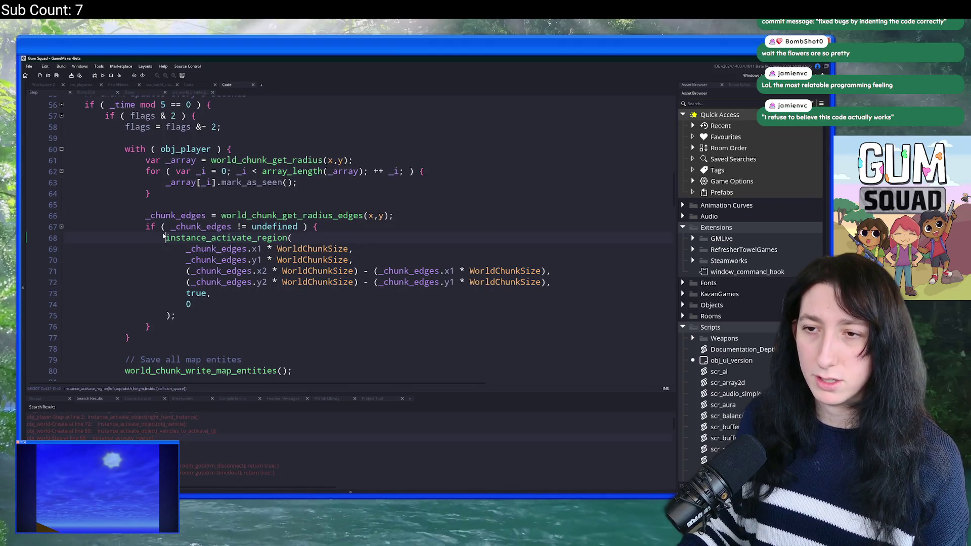
left_click_drag(163, 237, 167, 316)
type("//")
scroll(180, 258, "up", 2)
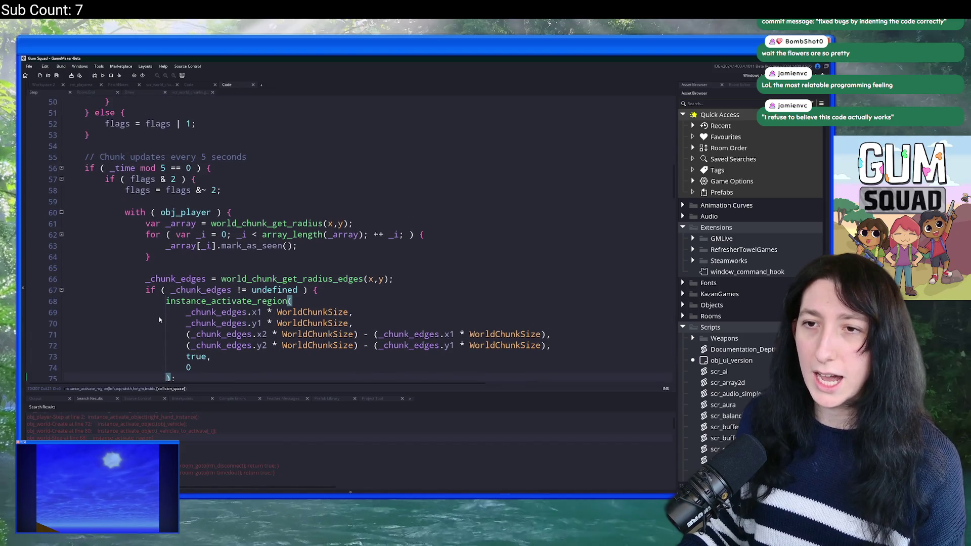
scroll(180, 258, "down", 9)
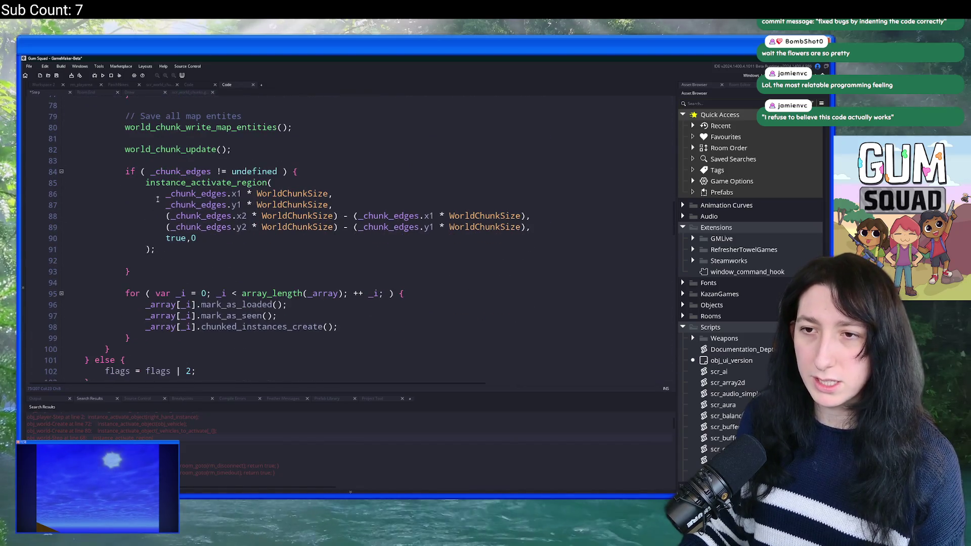
Comment out the world chunk update's instance_activate_region call.
left_click(147, 249, "alt+shift")
type("//")
scroll(147, 253, "down", 5)
scroll(147, 254, "up", 18)
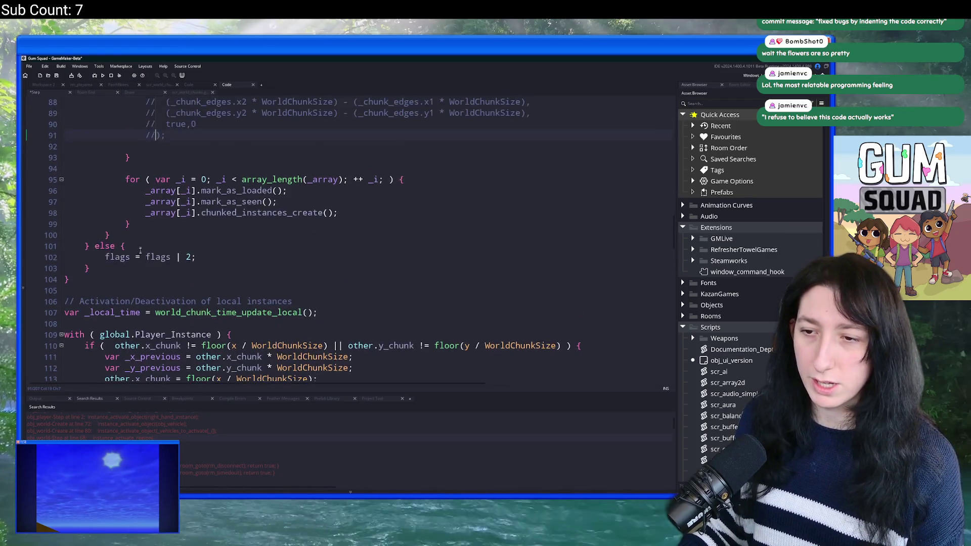
scroll(130, 254, "up", 13)
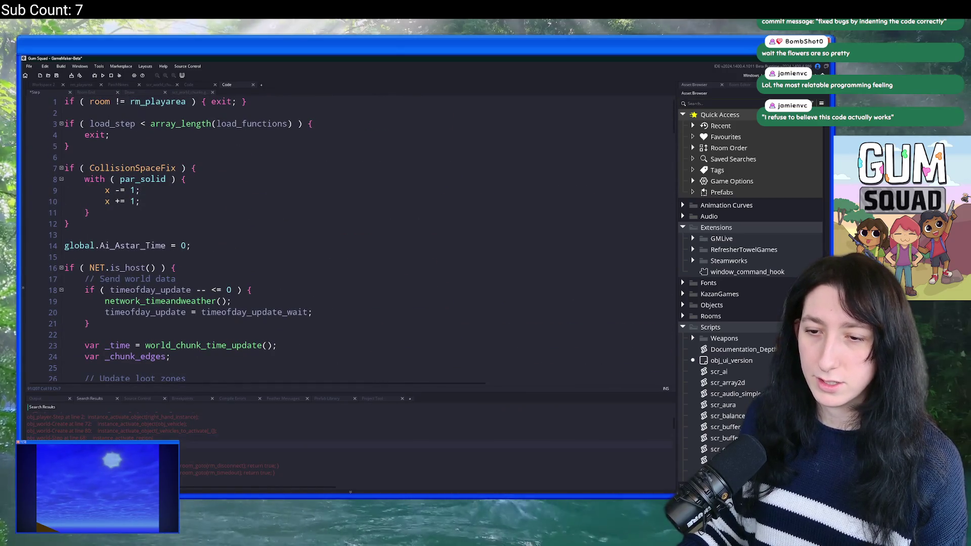
scroll(122, 174, "down", 20)
scroll(122, 174, "up", 2)
Comment out the host and client instance_activate_region lines with Ctrl+K.
left_click(122, 174)
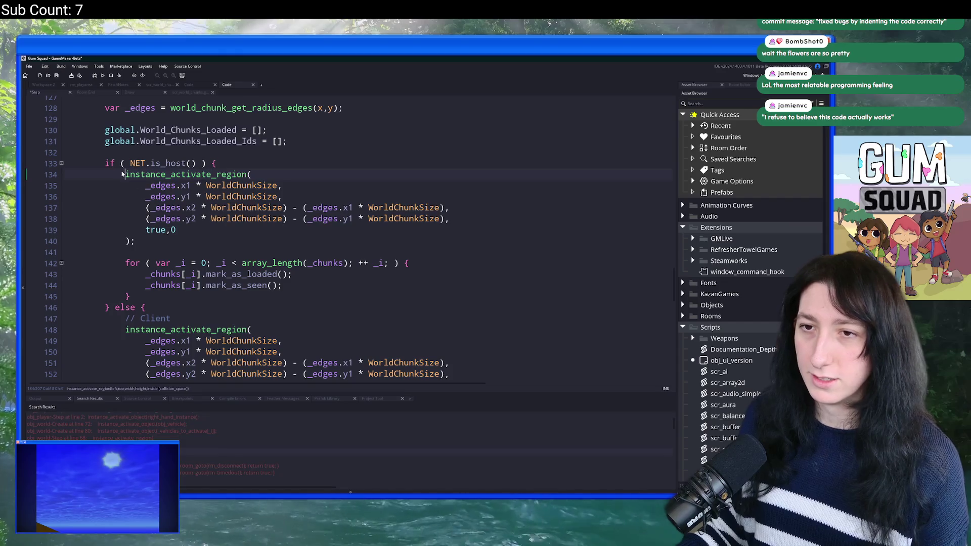
key("ctrl+k")
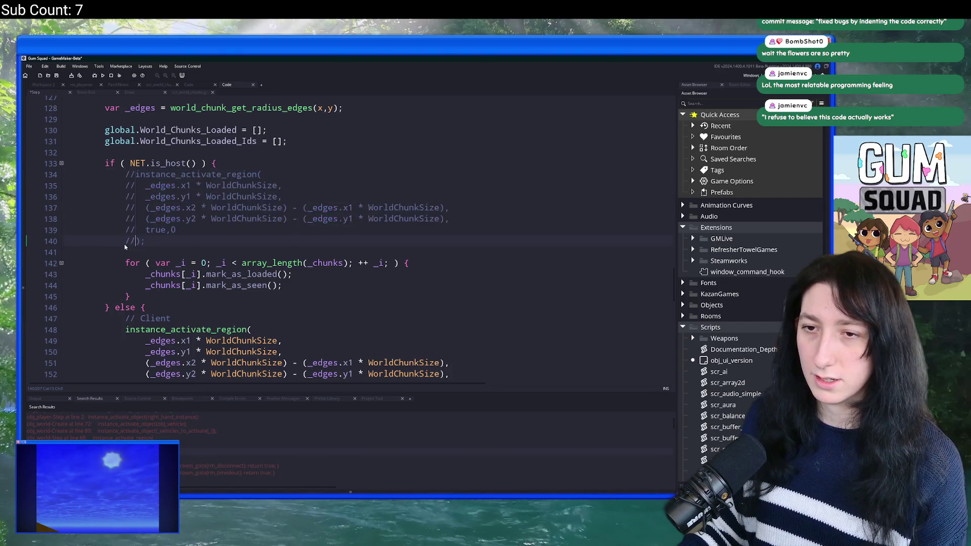
scroll(121, 241, "down", 4)
left_click_drag(122, 273, 125, 203)
key("ctrl+k")
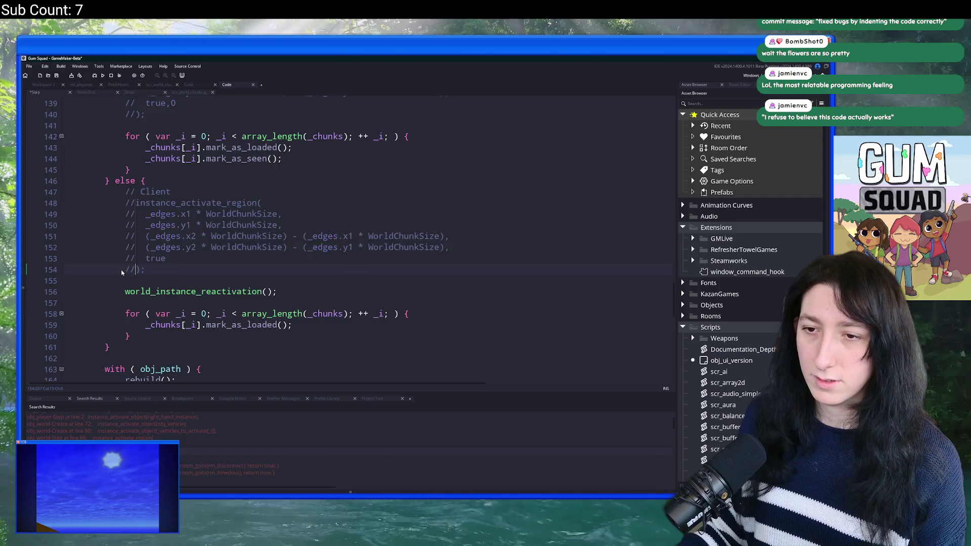
scroll(120, 249, "down", 5)
scroll(120, 248, "up", 2)
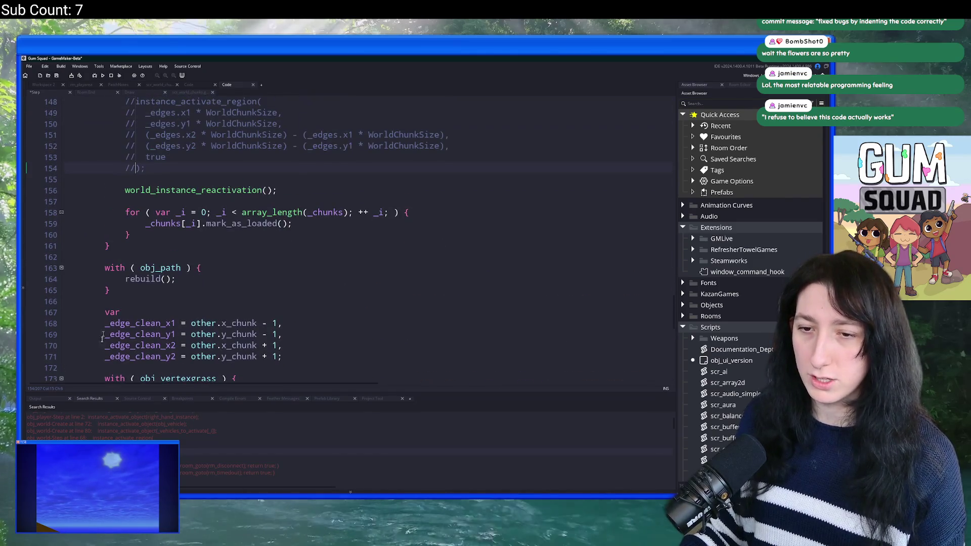
scroll(160, 434, "down", 2)
scroll(160, 434, "down", 2)
scroll(140, 438, "down", 6)
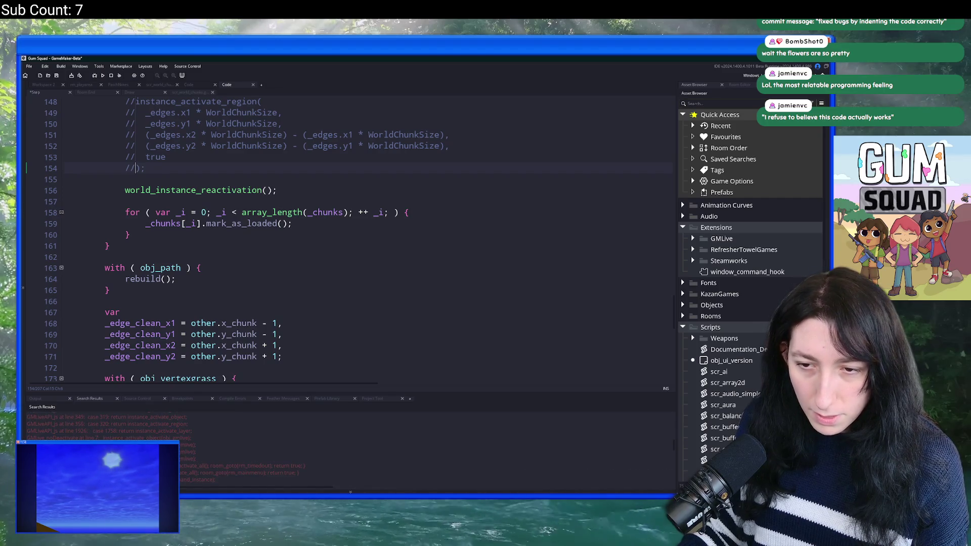
Run the game and create an Offline New World lobby to load the Grasslands.
key("F5")
left_click(206, 224)
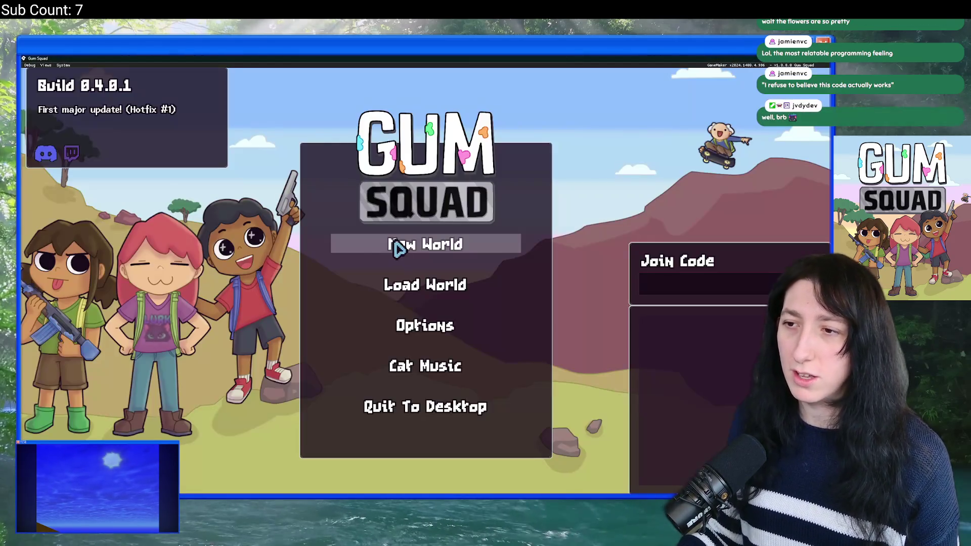
left_click(402, 241)
left_click(405, 274)
left_click(433, 374)
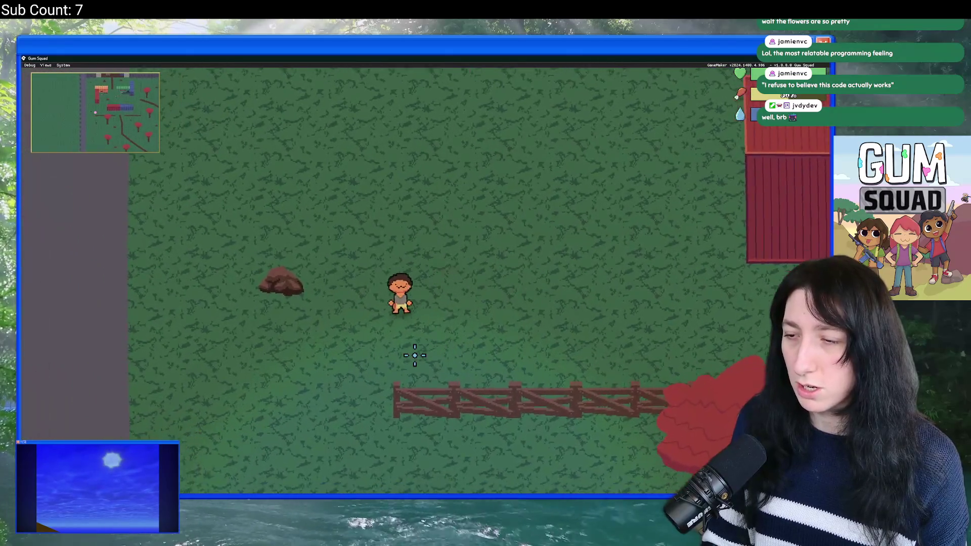
scroll(415, 355, "down", 3)
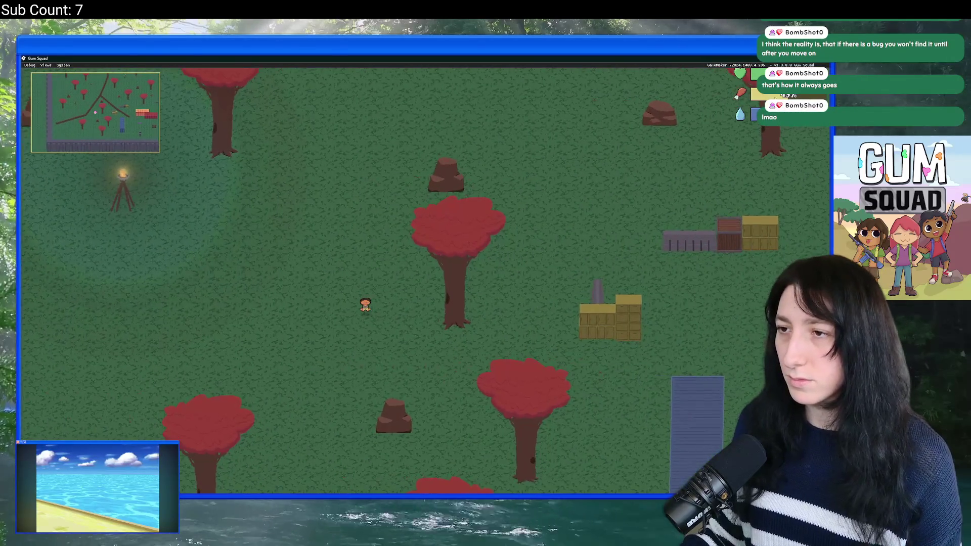
key("alt+Tab")
Uncomment the instance_activate_region blocks and relaunch the game with the debugger.
scroll(323, 187, "up", 20)
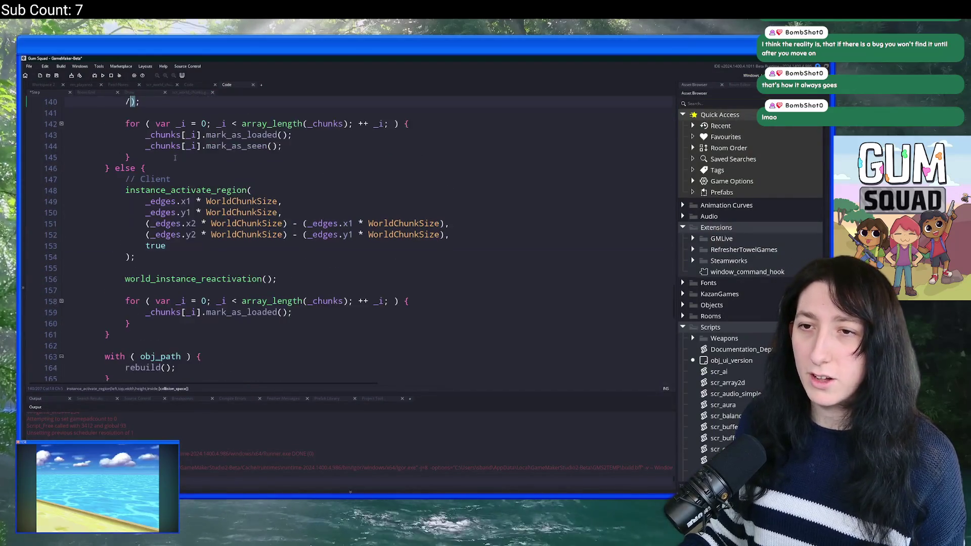
scroll(177, 162, "up", 12)
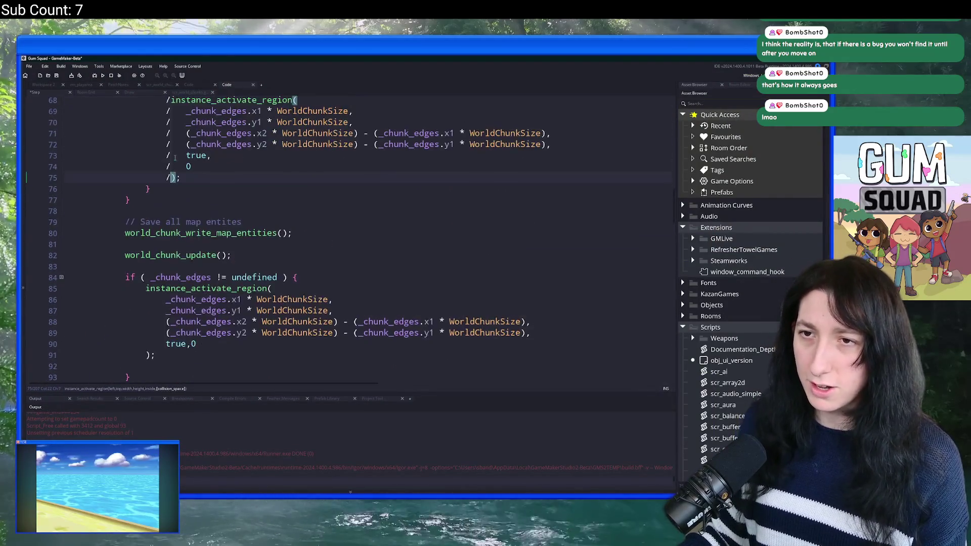
scroll(177, 152, "down", 7)
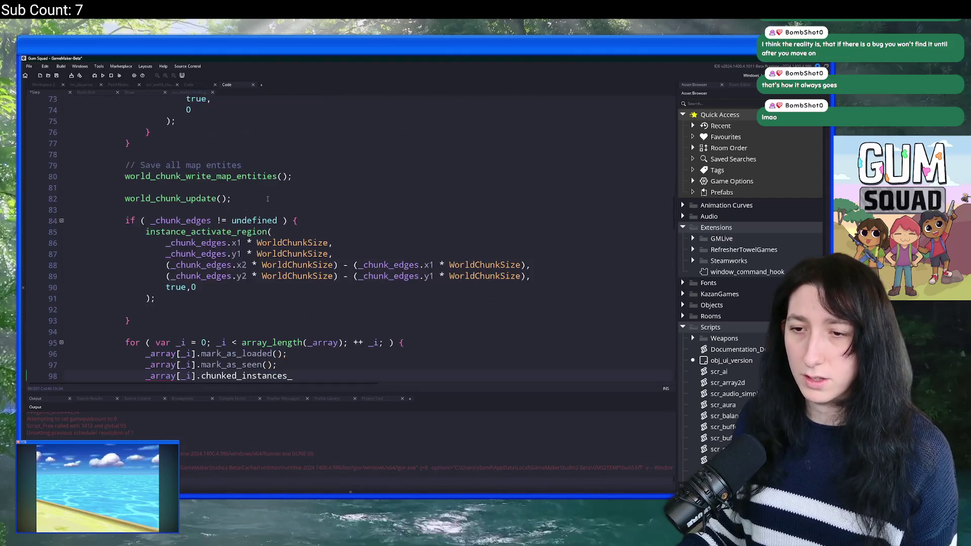
left_click(349, 338)
key("F5")
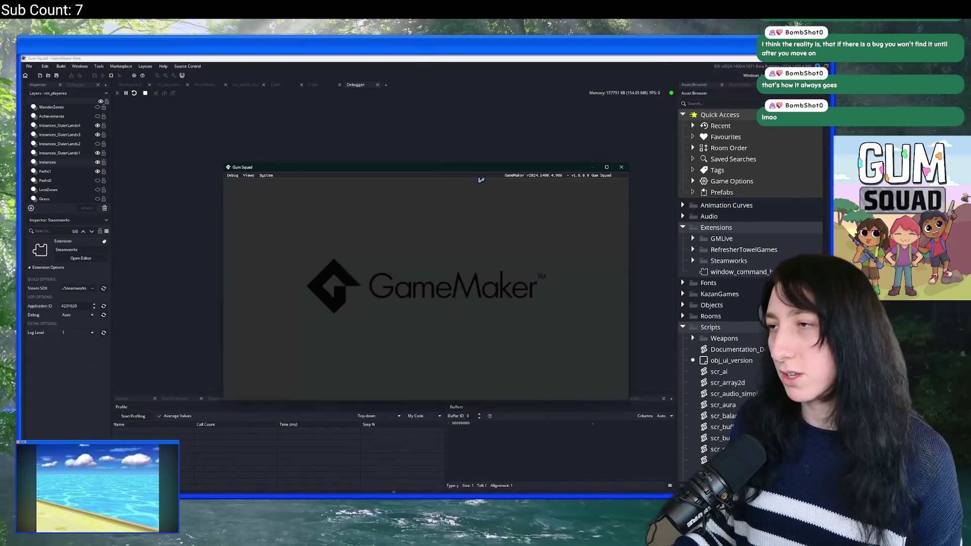
Create a New World lobby and maximise the game window.
left_click(422, 269)
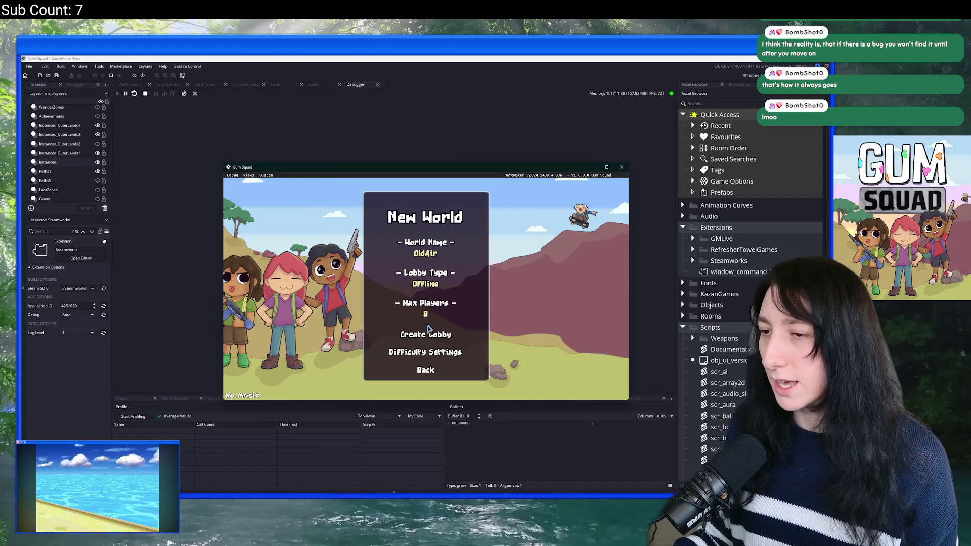
left_click(427, 329)
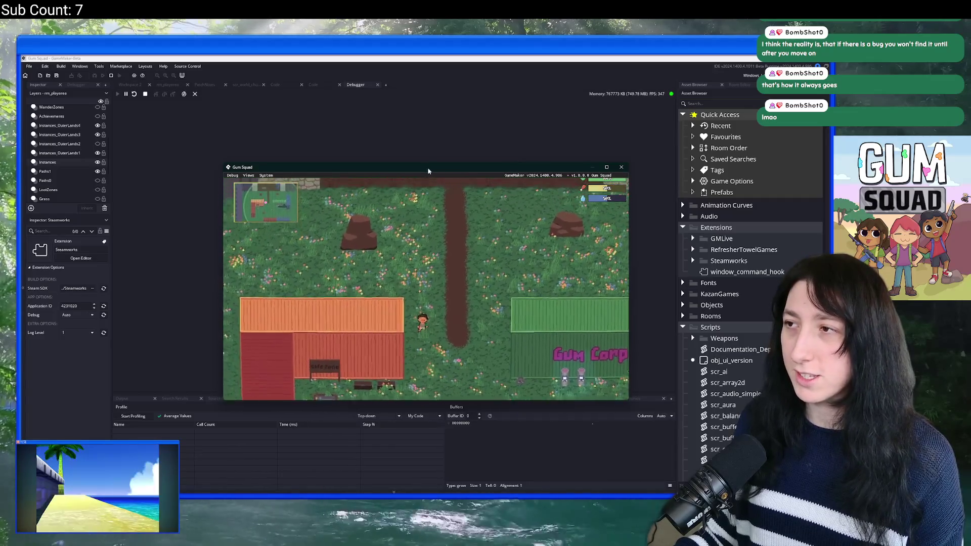
double_click(430, 164)
Walk left and down-left while checking the inventory and Perk Points page.
key("a")
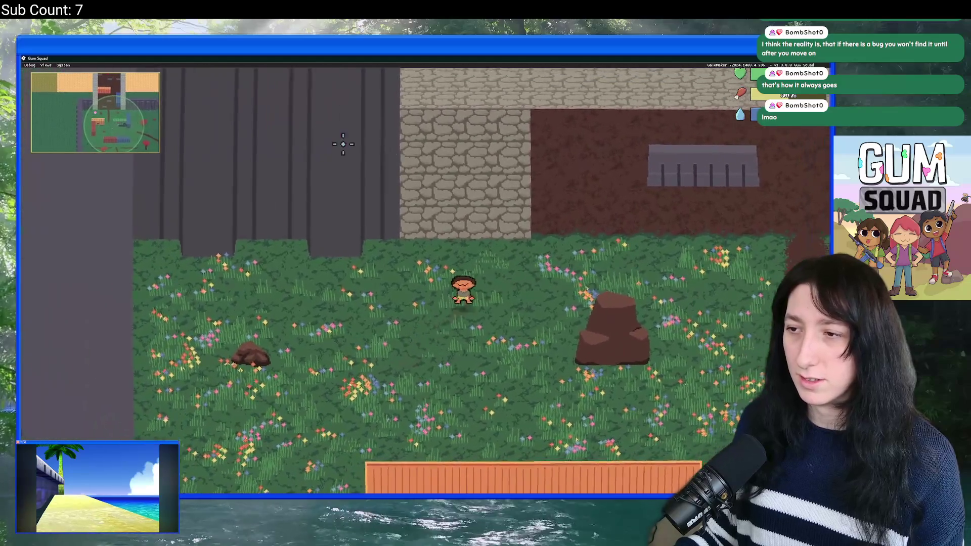
key("Tab")
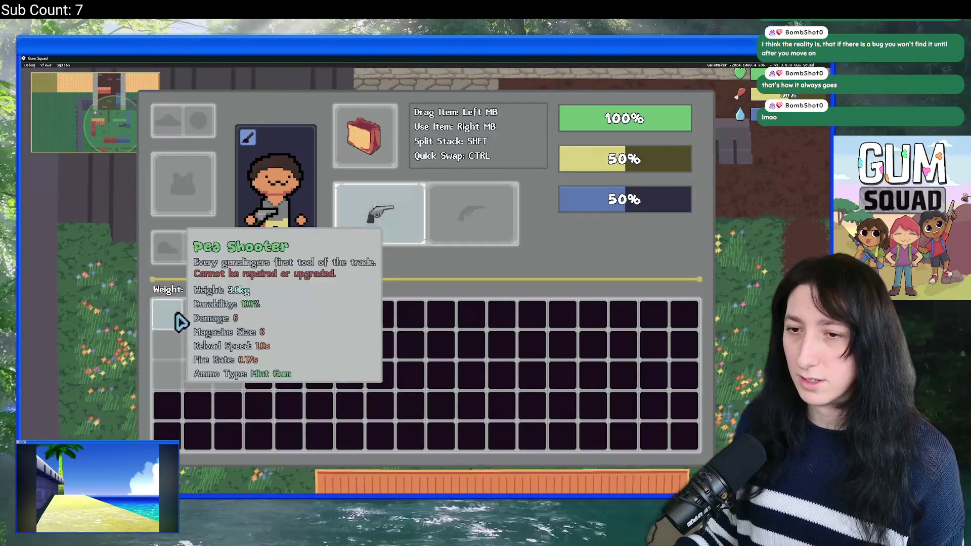
key("Tab")
key("a")
key("s")
key("Tab")
key("p")
key("p")
key("Tab")
key("s")
key("s")
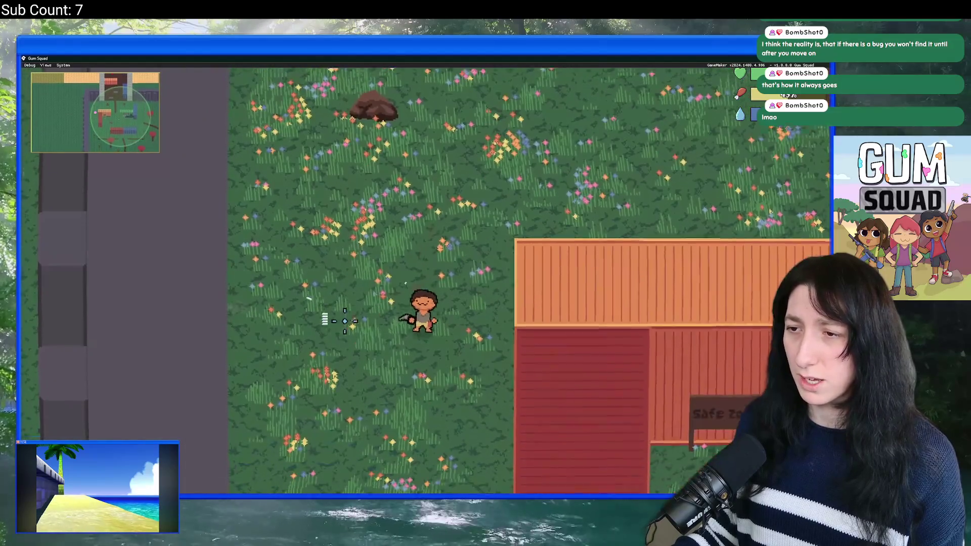
Walk the player east and north toward the Gum Corp building.
key("d")
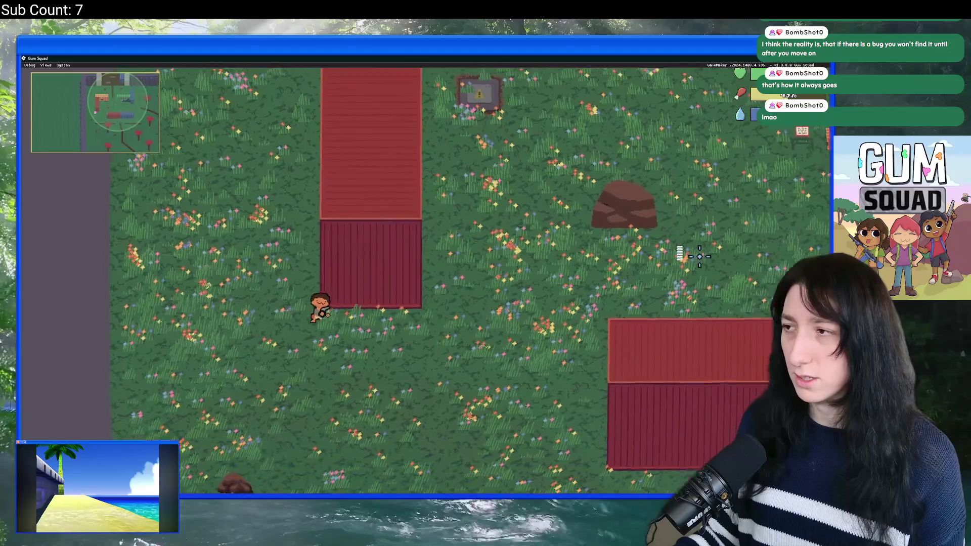
key("w")
key("d")
key("w")
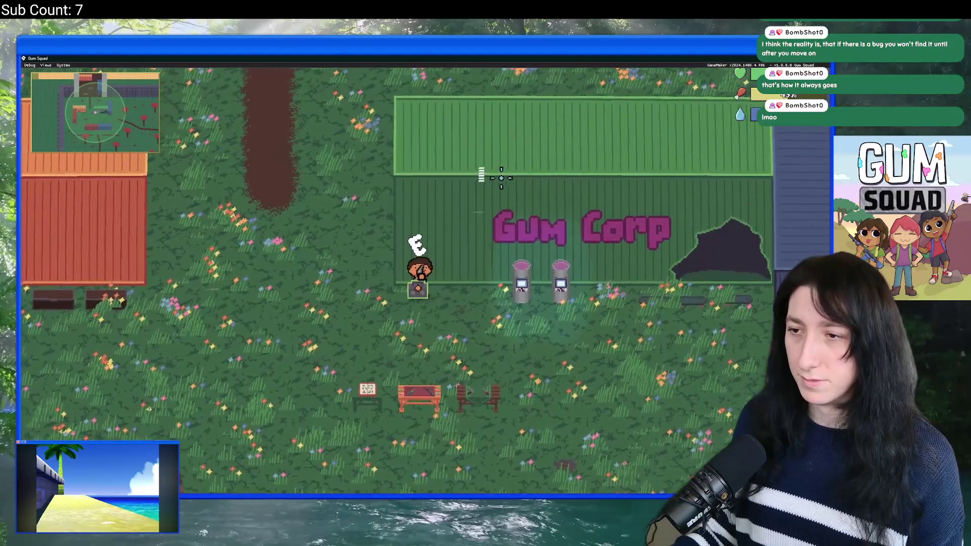
Glance at the IDE, open the world map, then walk the player southwest.
key("alt+Tab")
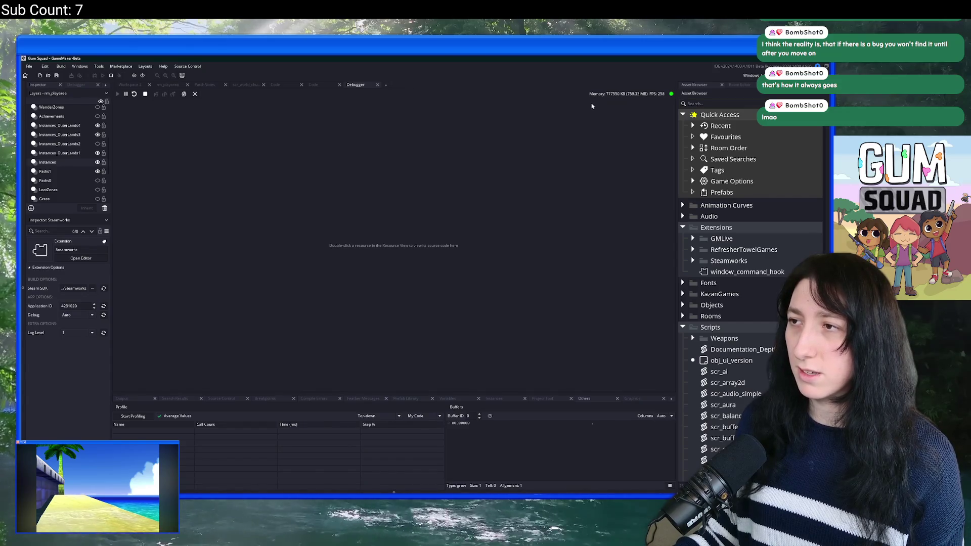
key("alt+Tab")
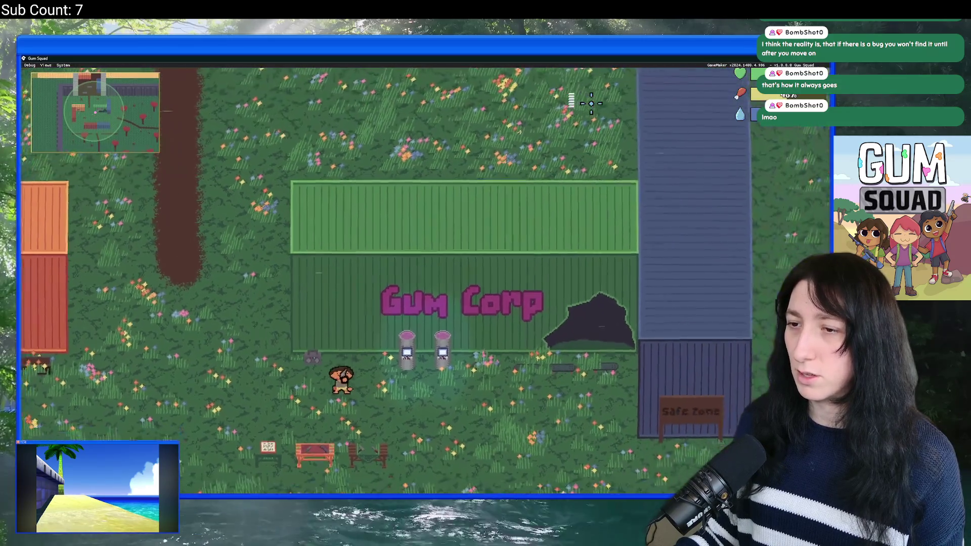
key("m")
key("m")
key("alt+Tab")
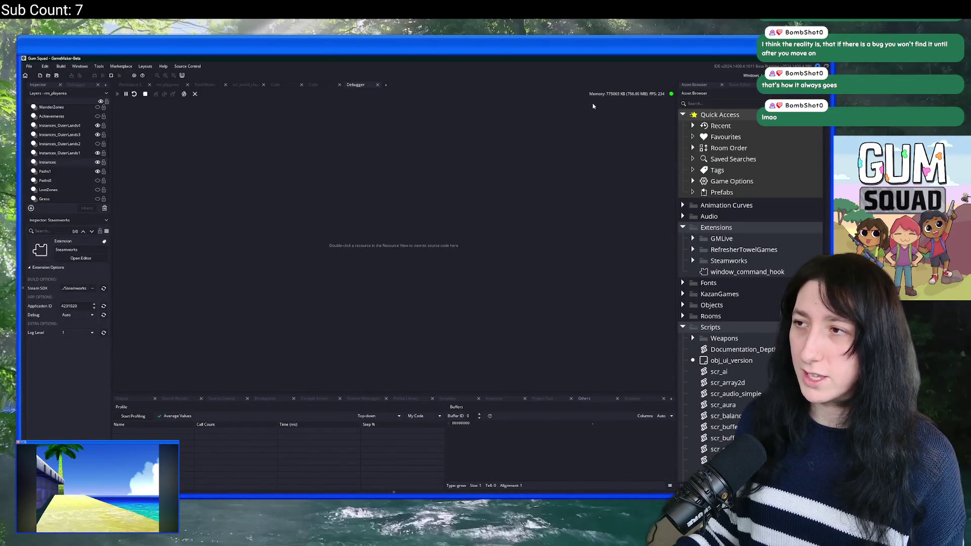
key("alt+Tab")
key("a")
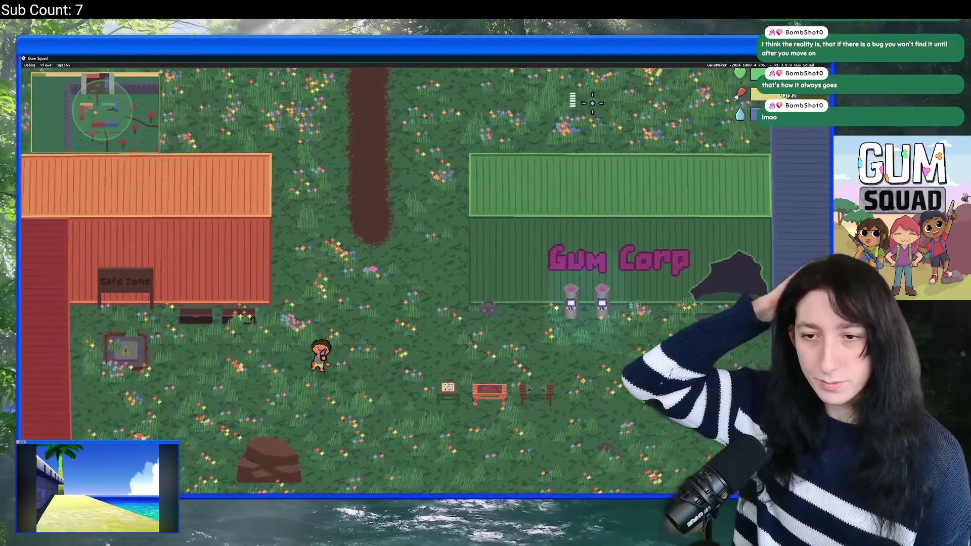
key("s")
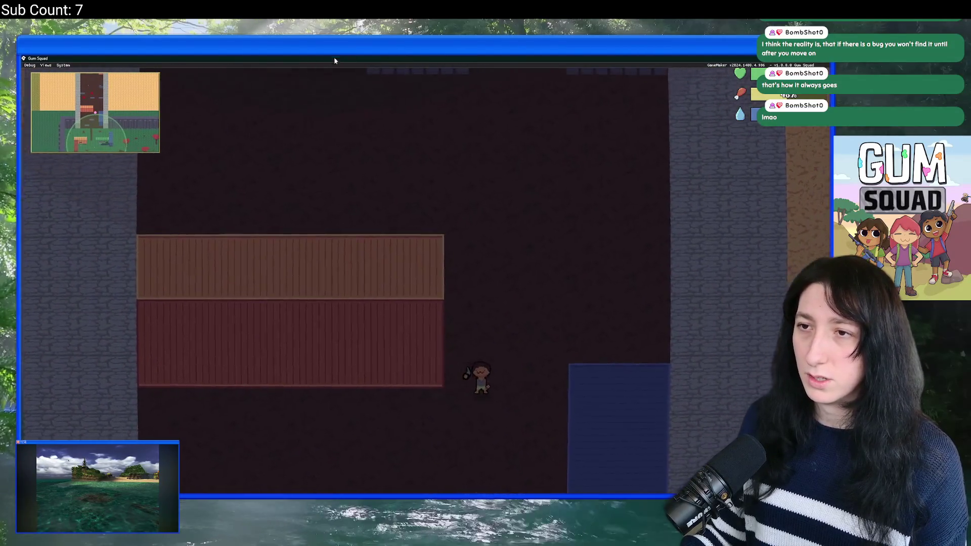
Resume play and walk the player south through the base into The Grasslands.
key("Escape")
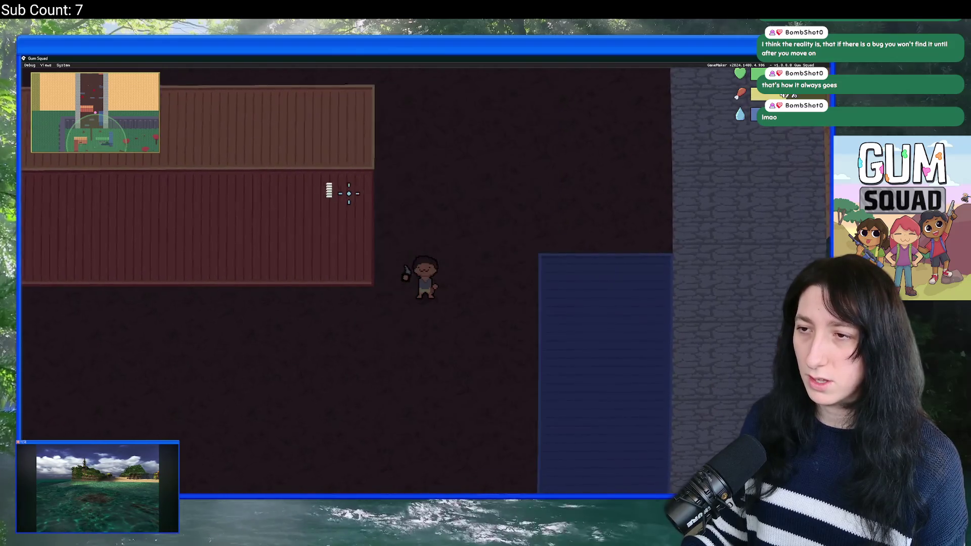
key("w")
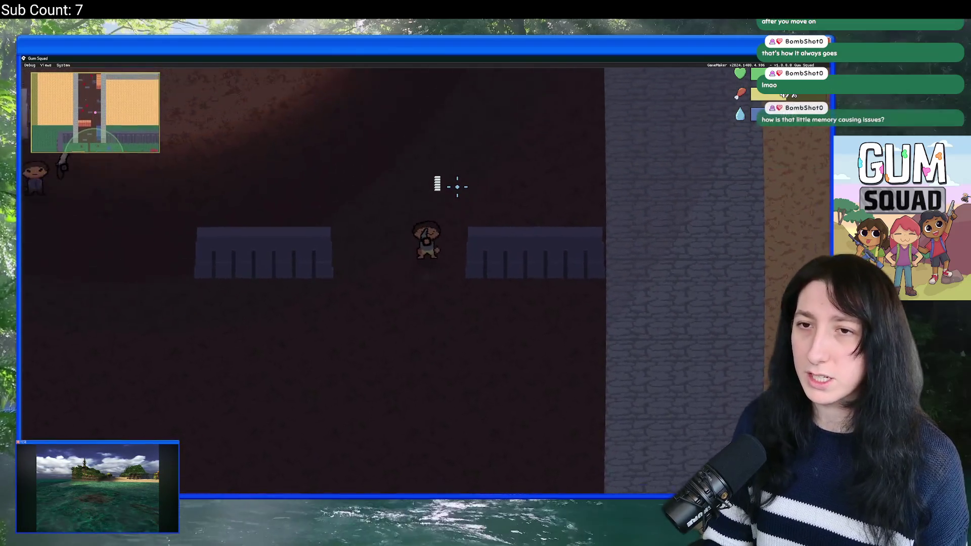
scroll(457, 187, "down", 3)
scroll(457, 187, "up", 3)
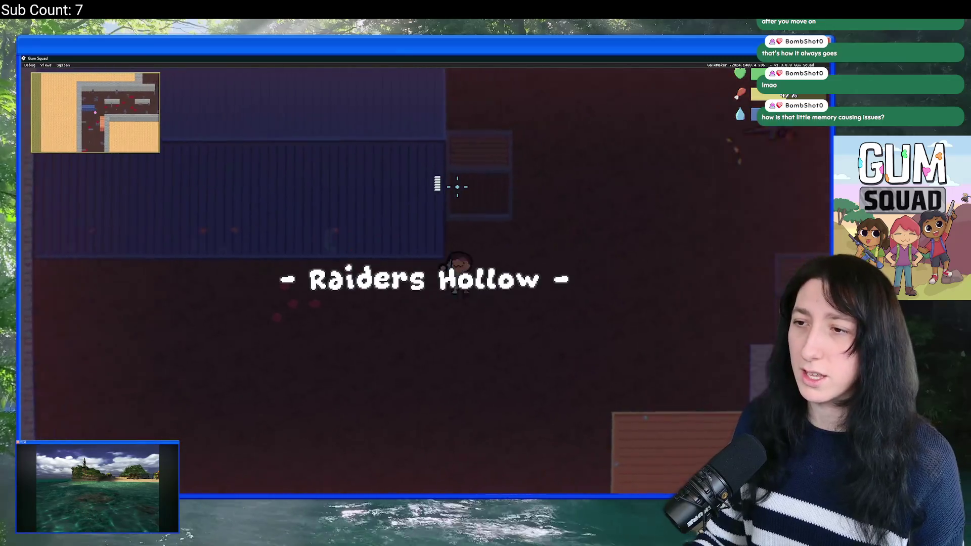
key("s")
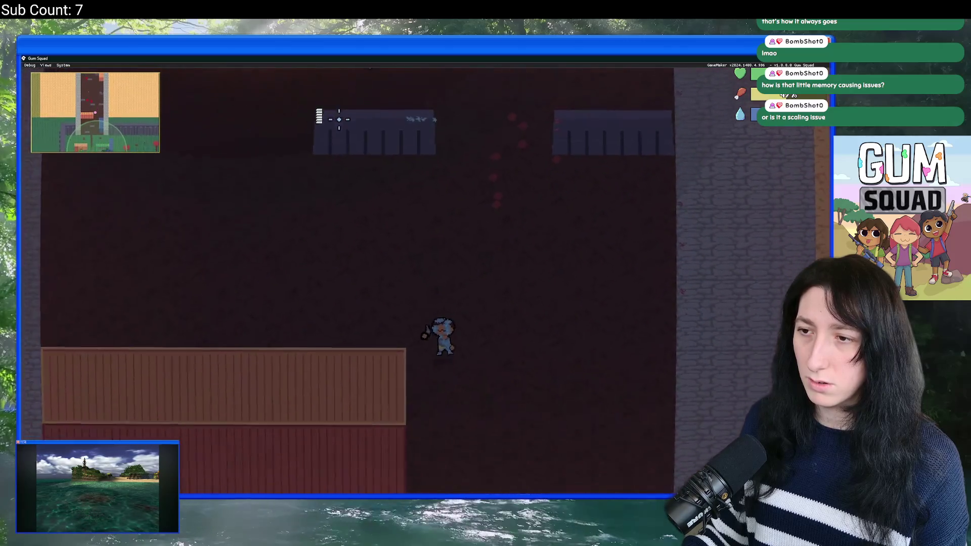
key("s")
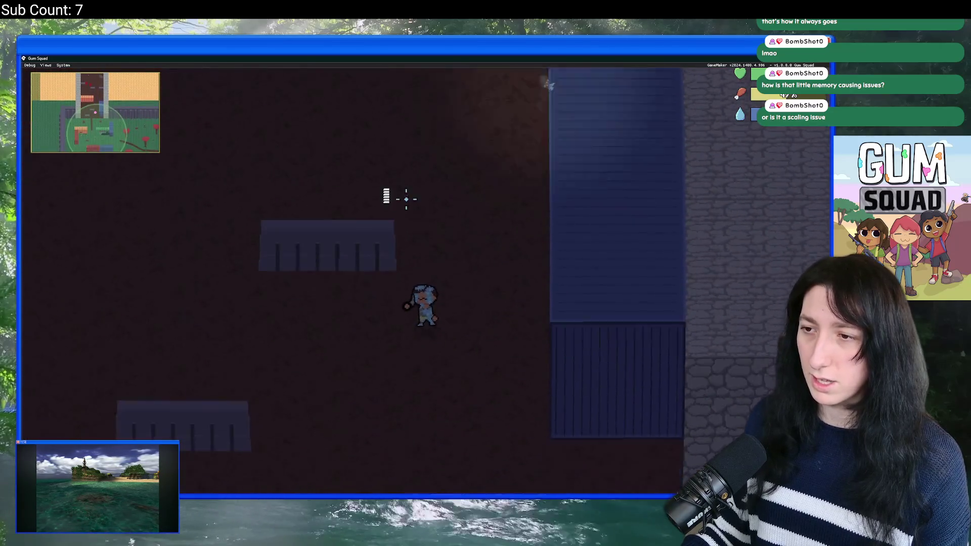
key("s")
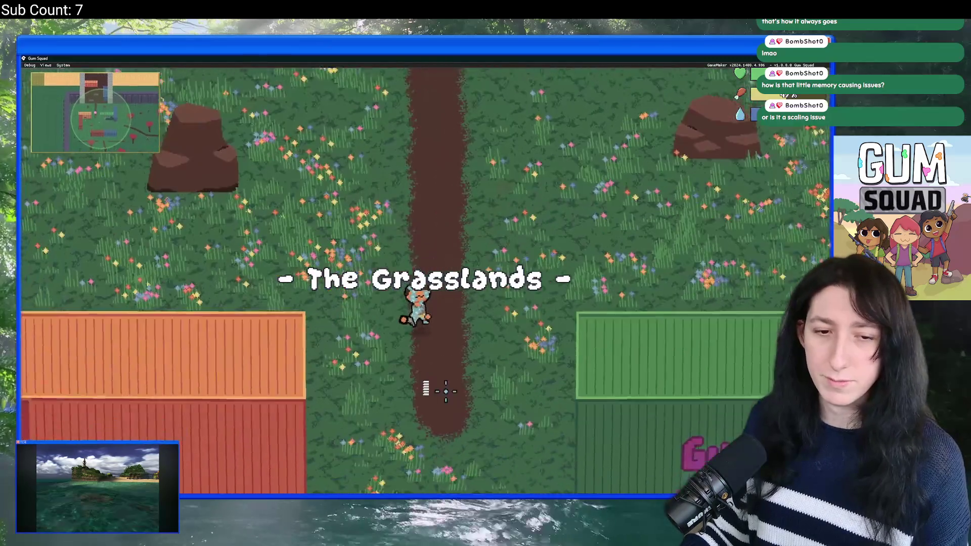
key("s")
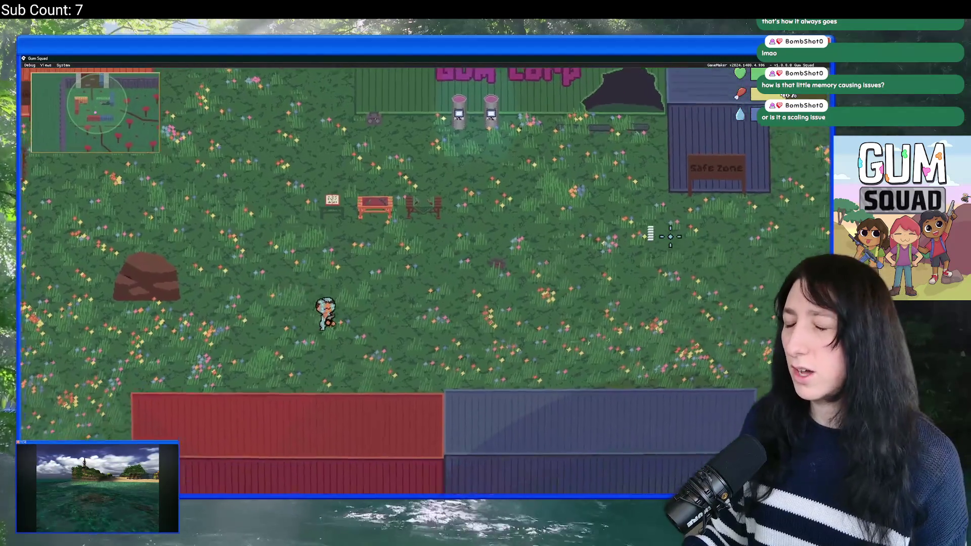
Walk east toward the Safe Zone and down the dirt path, then quit the game.
key("d")
key("w")
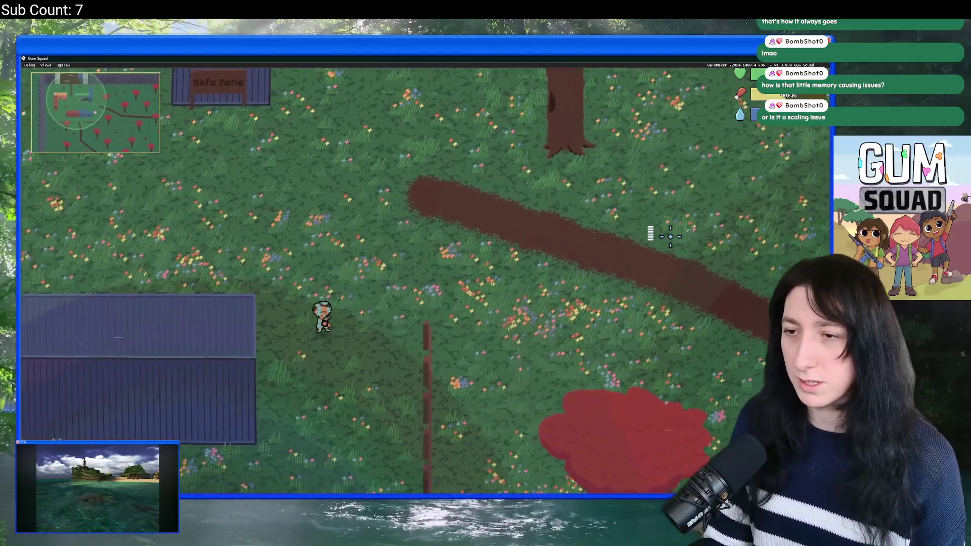
scroll(670, 236, "down", 5)
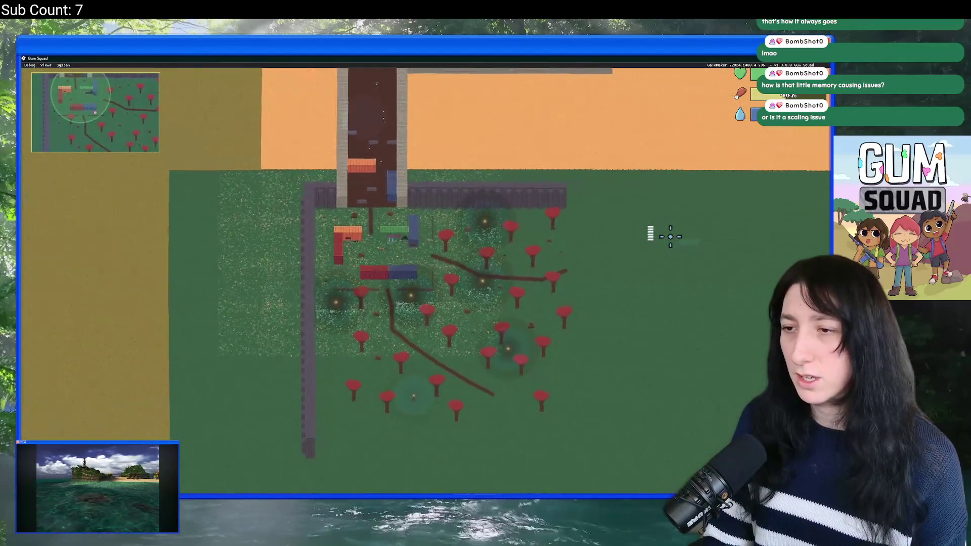
scroll(670, 237, "up", 5)
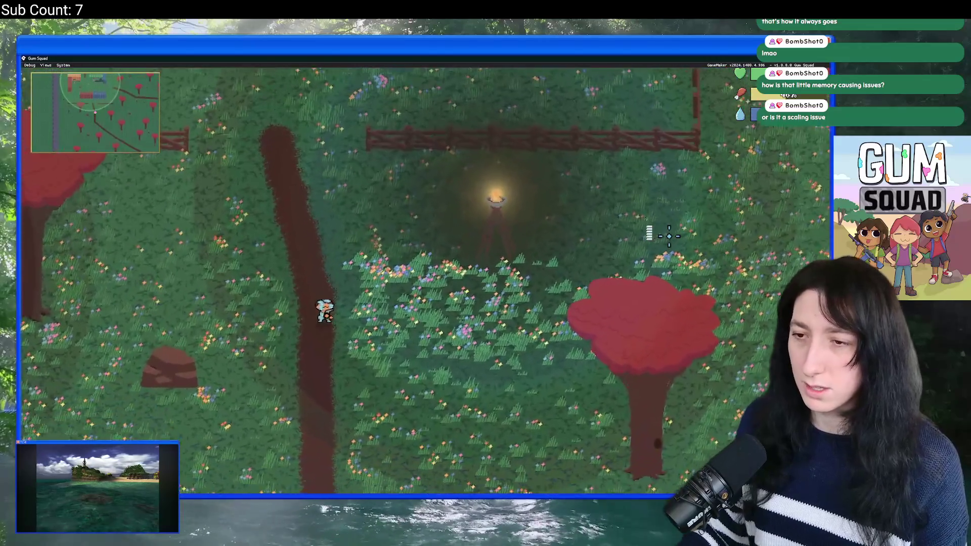
key("s")
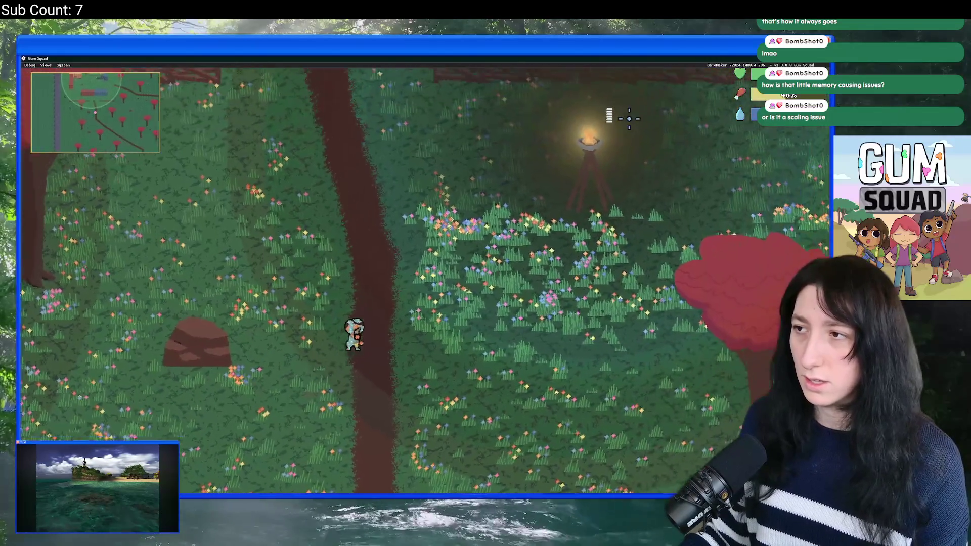
key("Escape")
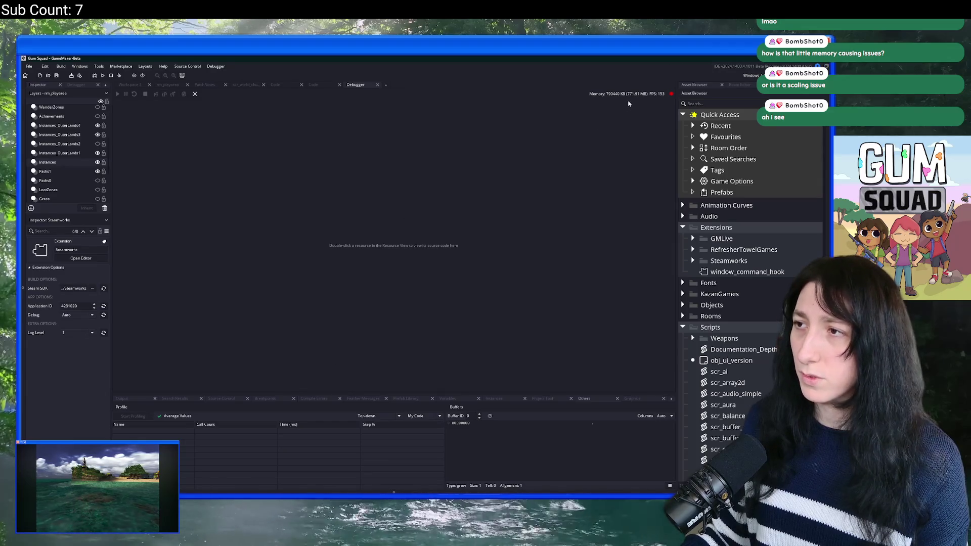
Close the Debugger tab to return to the world Step code.
left_click(377, 85)
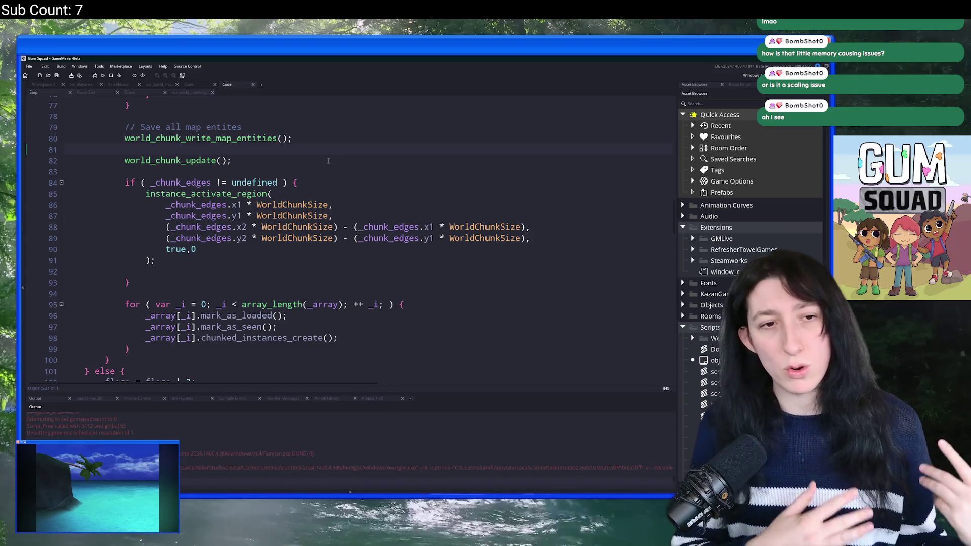
Review the Step event and the room-check, load_step and Room End code tabs.
scroll(328, 161, "up", 15)
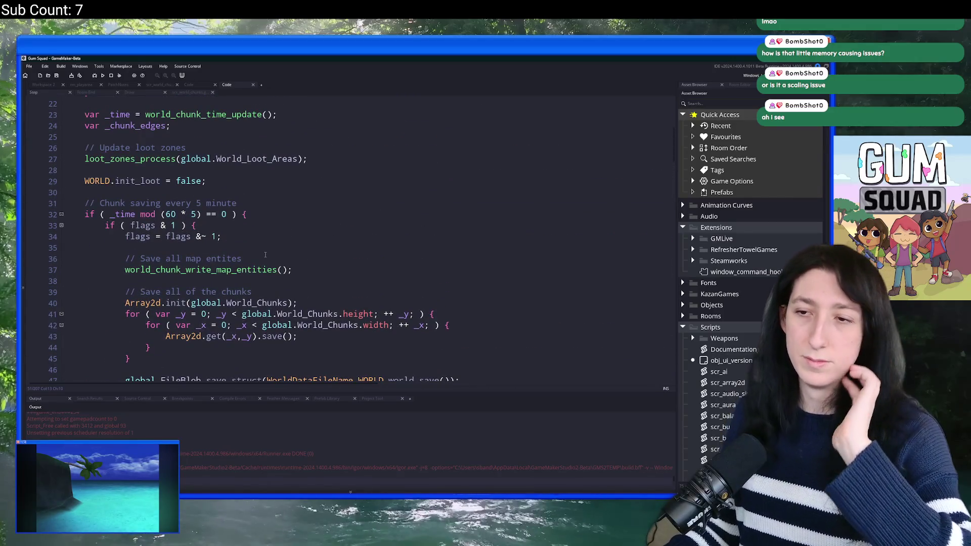
scroll(262, 247, "up", 7)
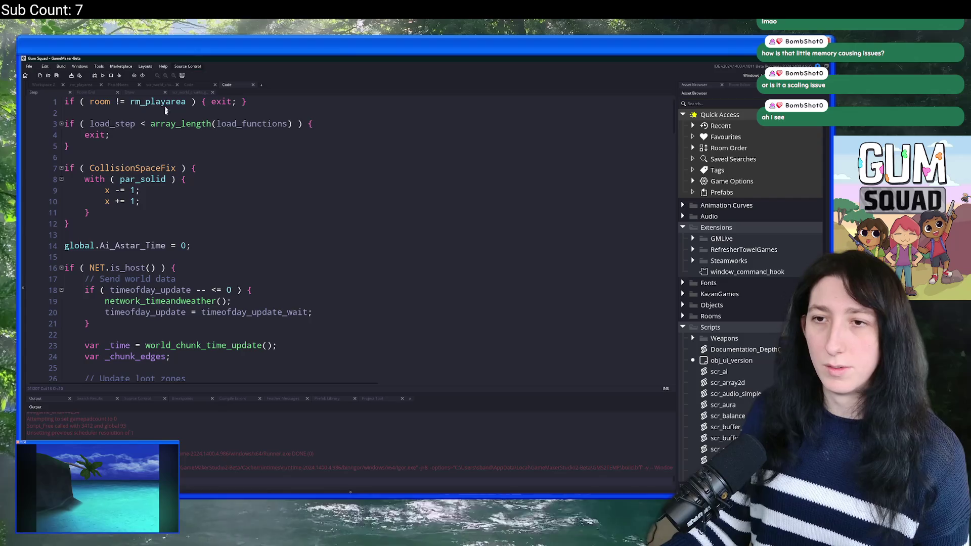
scroll(197, 243, "down", 2)
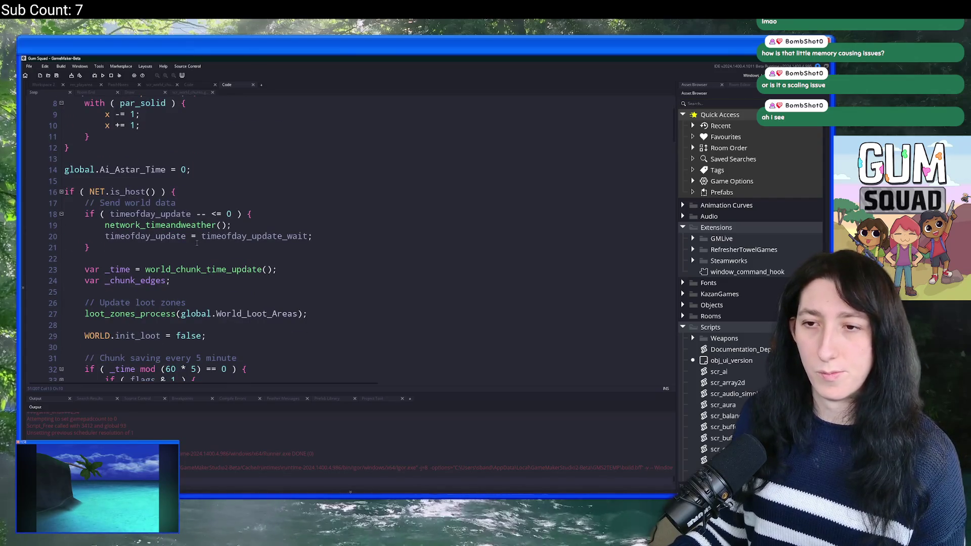
scroll(211, 244, "down", 11)
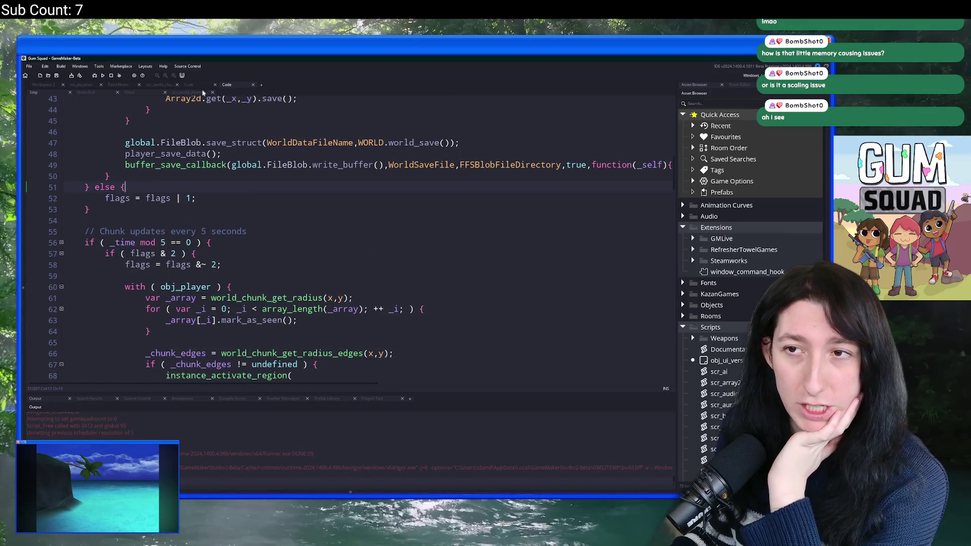
left_click(203, 92)
left_click(199, 93)
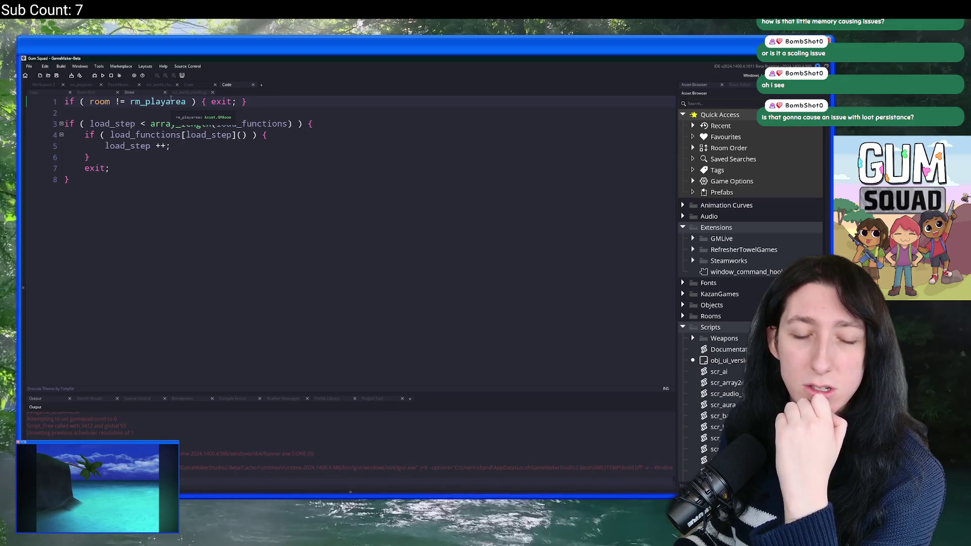
left_click(86, 92)
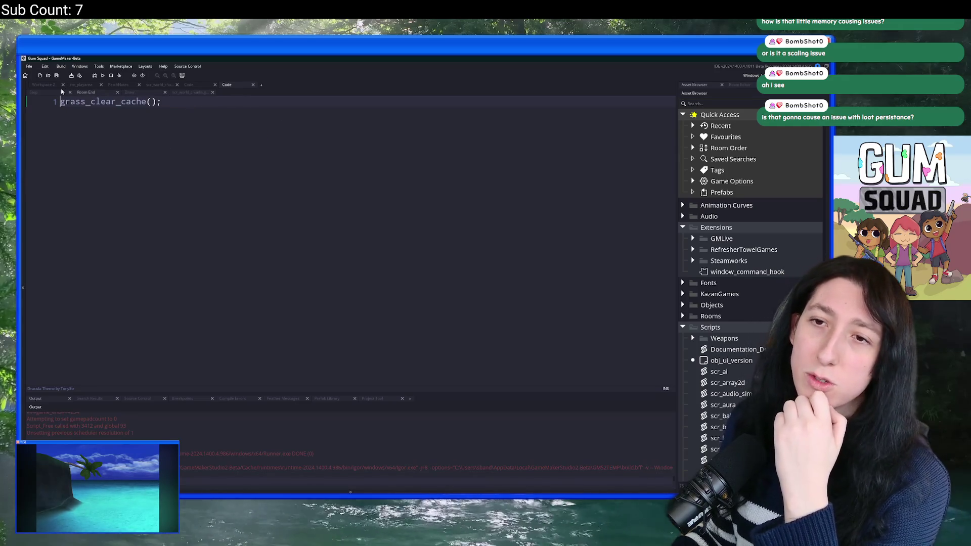
left_click(33, 92)
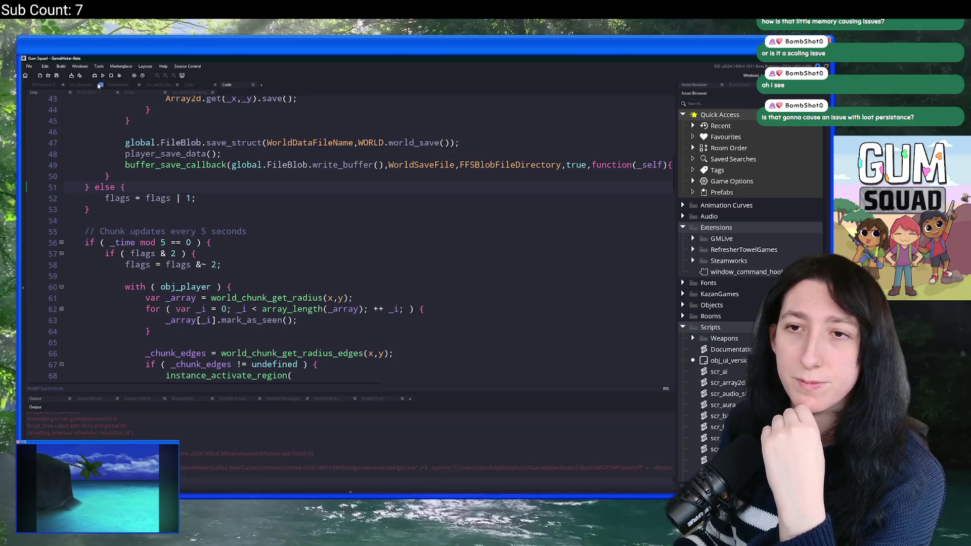
Inspect the Create event's vehicles_save code against the world-save Step code.
left_click(204, 83)
scroll(222, 146, "up", 3)
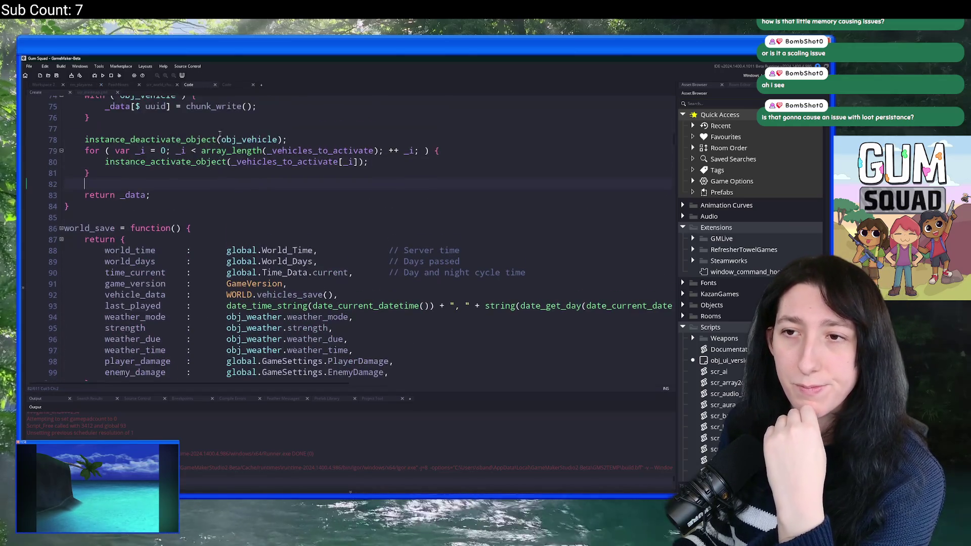
scroll(222, 147, "up", 6)
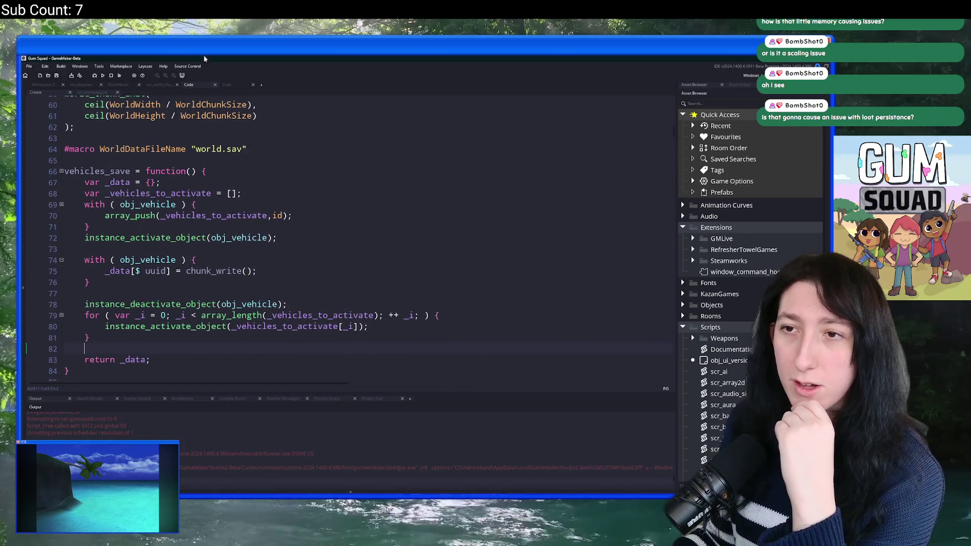
left_click(226, 85)
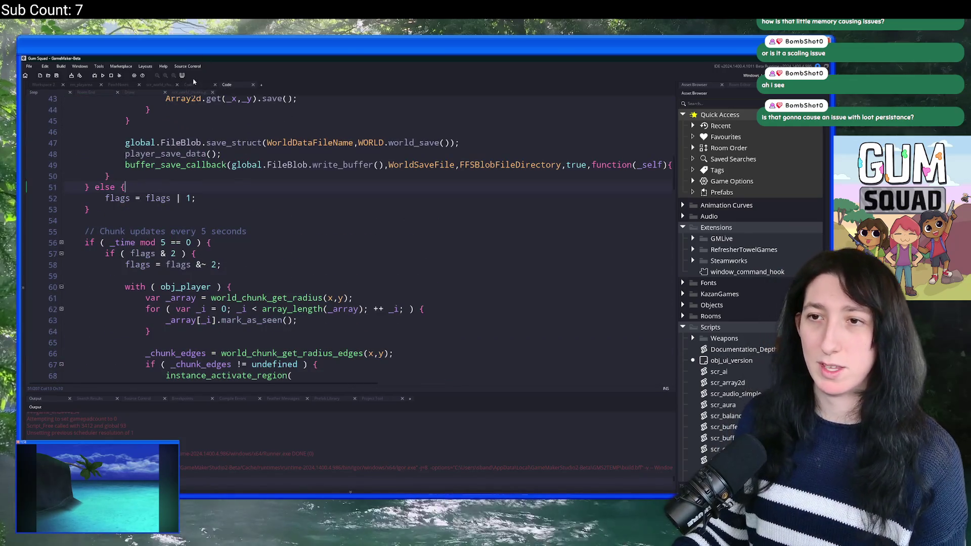
left_click(189, 84)
Check GitHub Desktop diffs for obj_world Create_0, Step_0 and scr_minimap, then return to GameMaker.
key("alt+Tab")
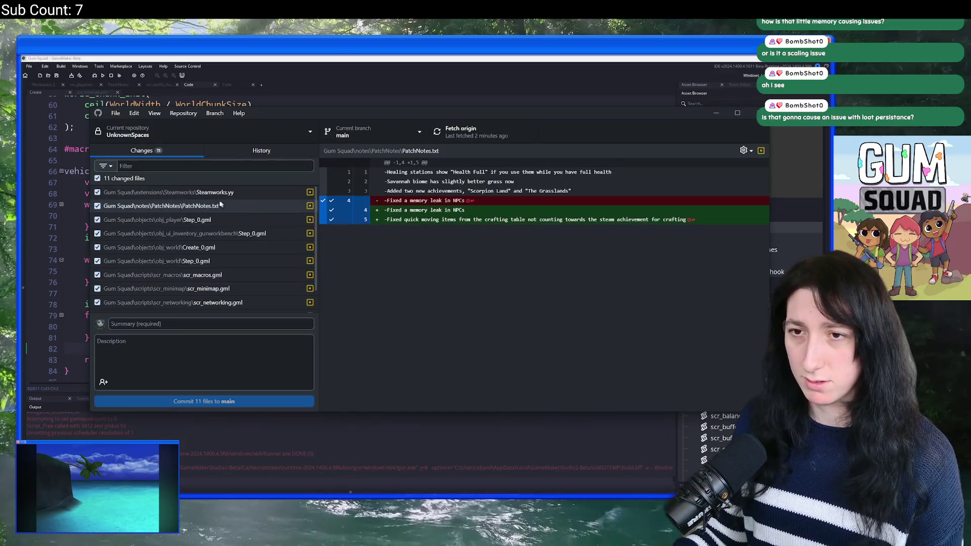
left_click(207, 235)
left_click(208, 247)
left_click(215, 261)
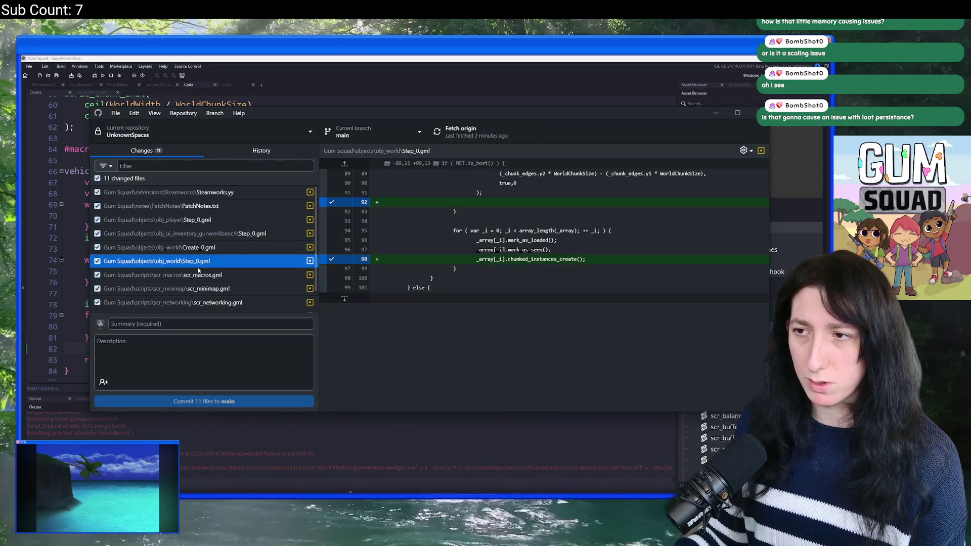
left_click(227, 288)
left_click(743, 94)
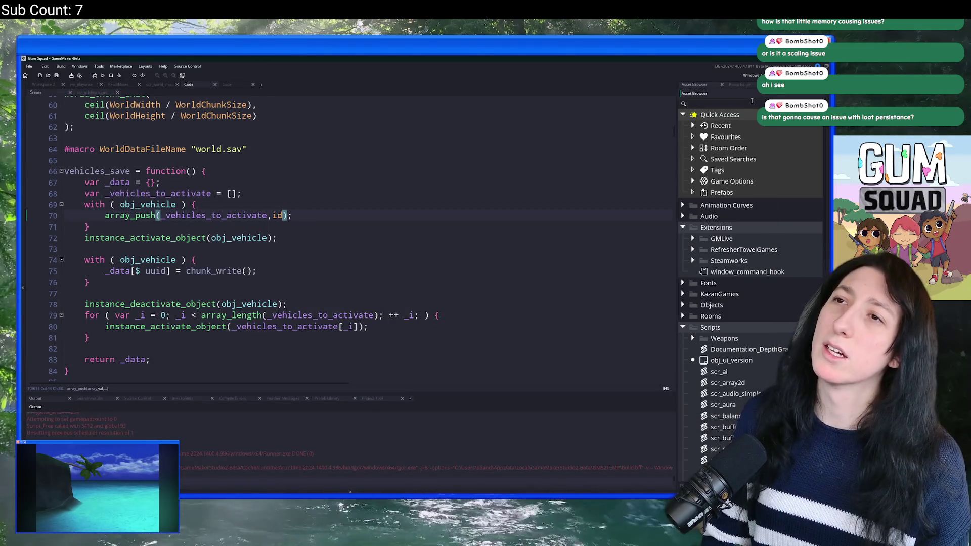
Find obj_greens_torch and open its Create event to inspect the light variable.
type("snd")
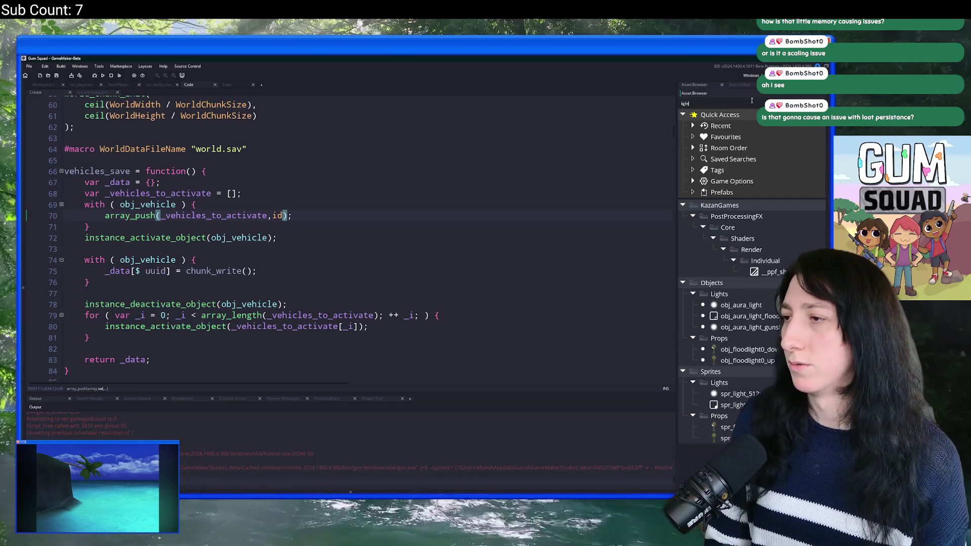
type("torch")
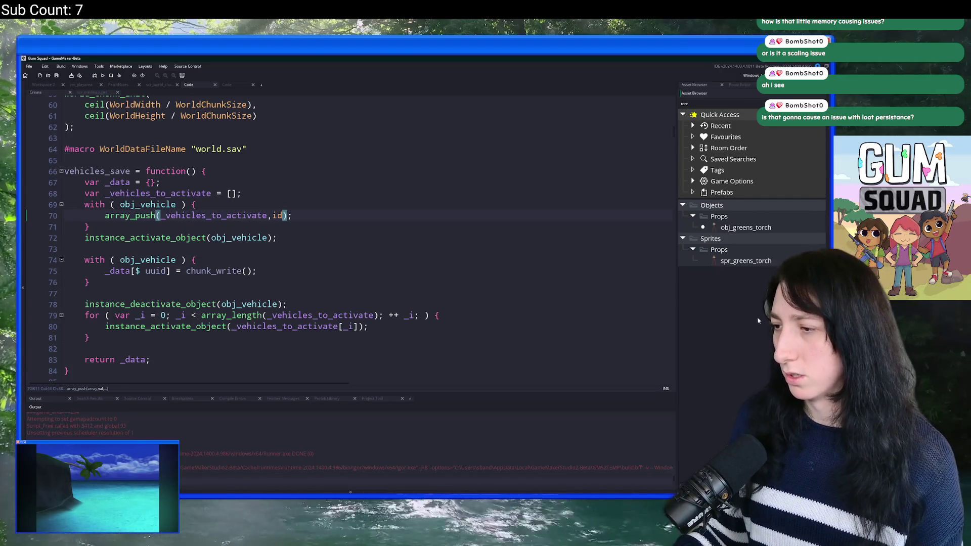
double_click(754, 228)
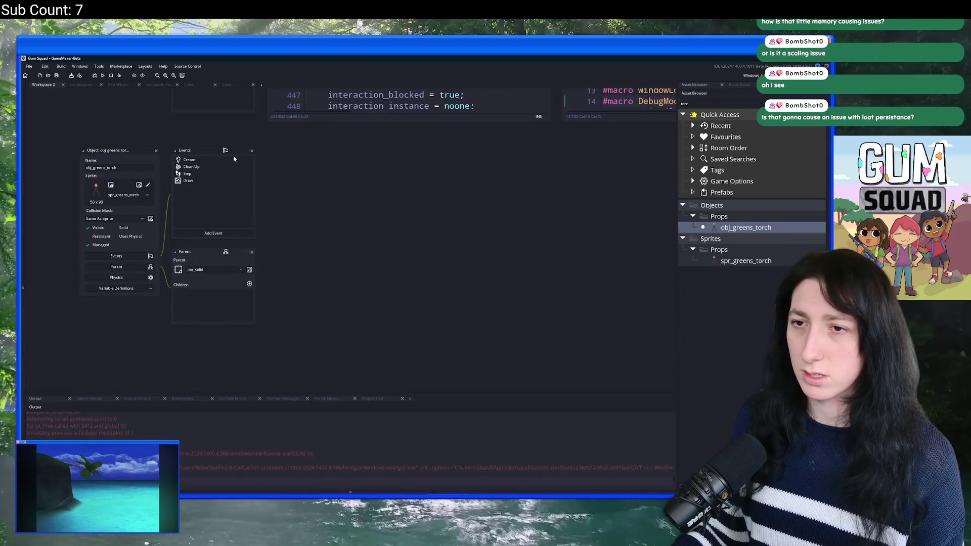
double_click(229, 161)
left_click(387, 202)
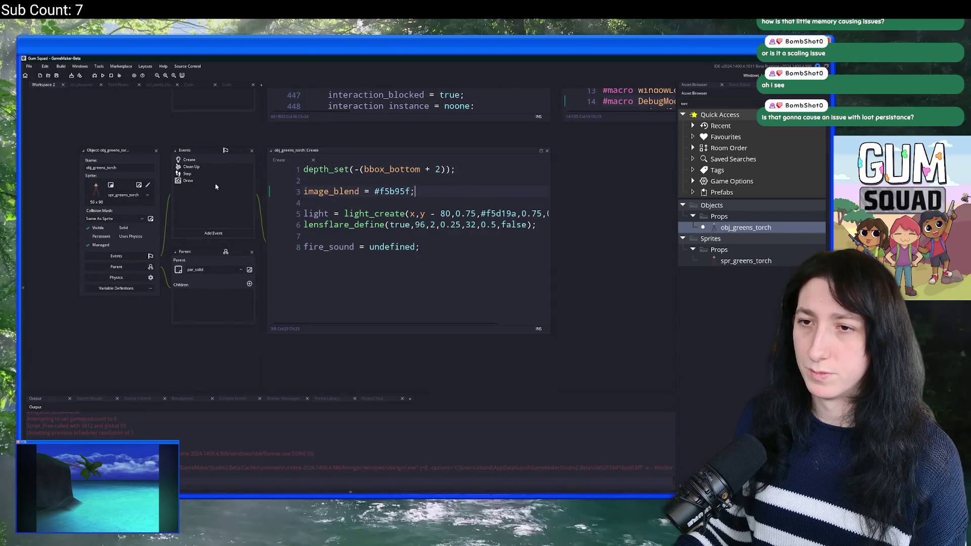
double_click(323, 214)
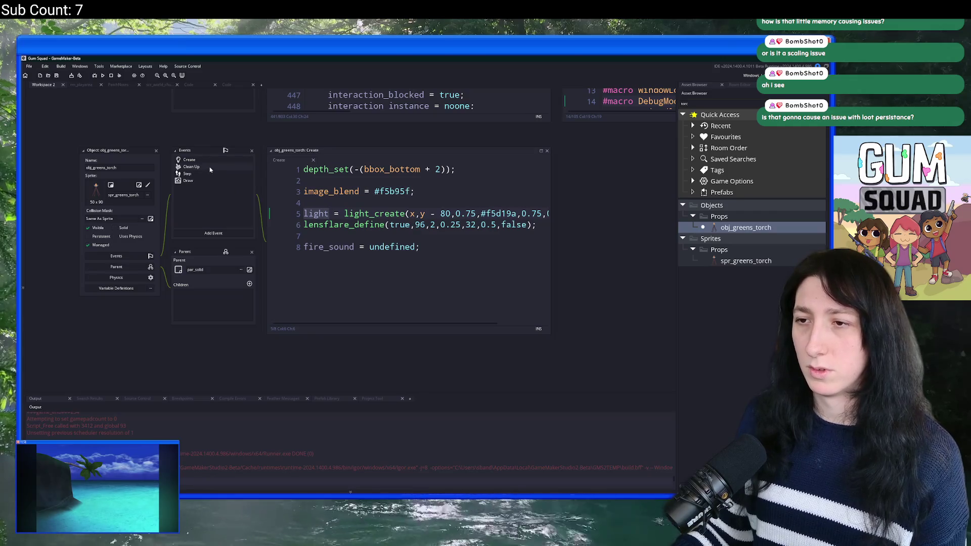
Browse the torch's Clean Up, Step and Draw events, widening the editor to show line 5.
double_click(212, 167)
double_click(216, 162)
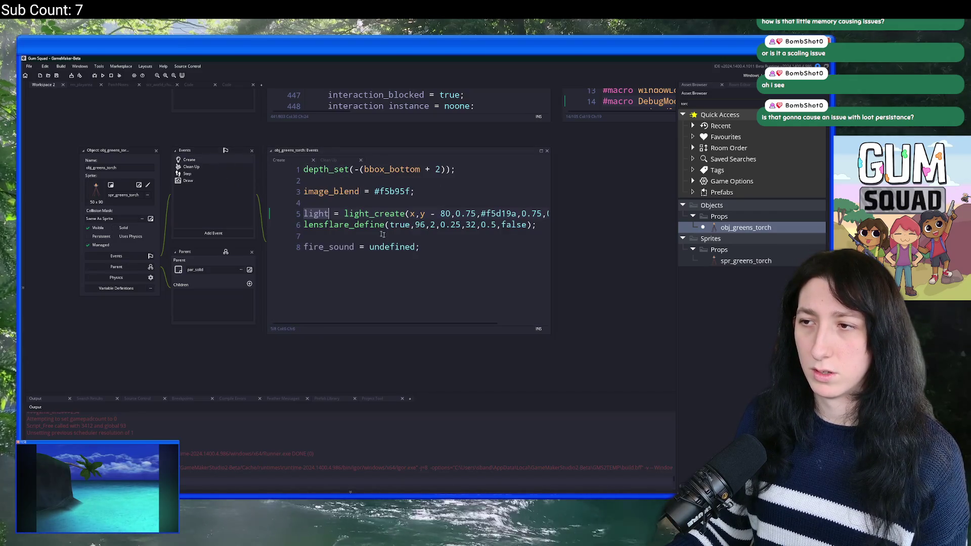
left_click_drag(488, 212, 621, 211)
double_click(155, 185)
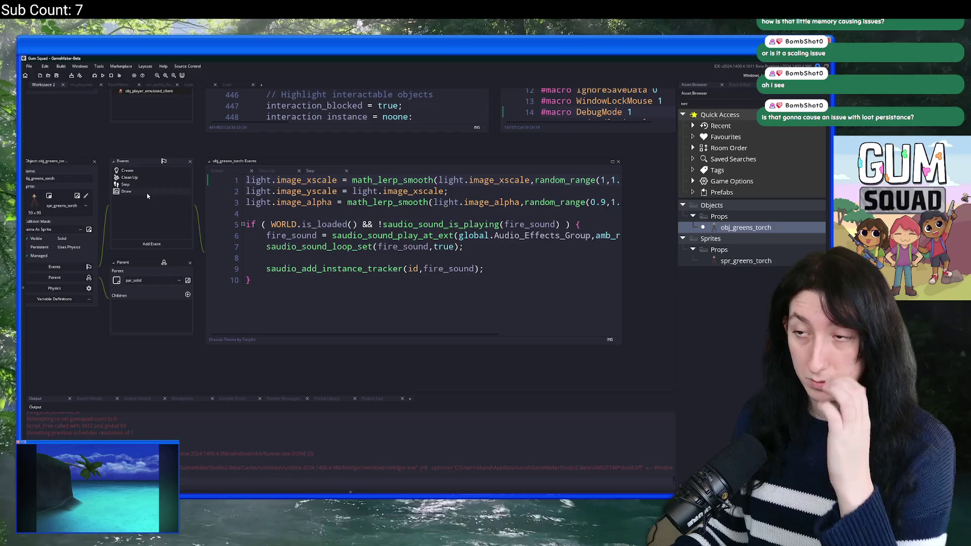
double_click(148, 193)
double_click(151, 172)
double_click(149, 178)
double_click(152, 171)
left_click_drag(156, 156, 207, 191)
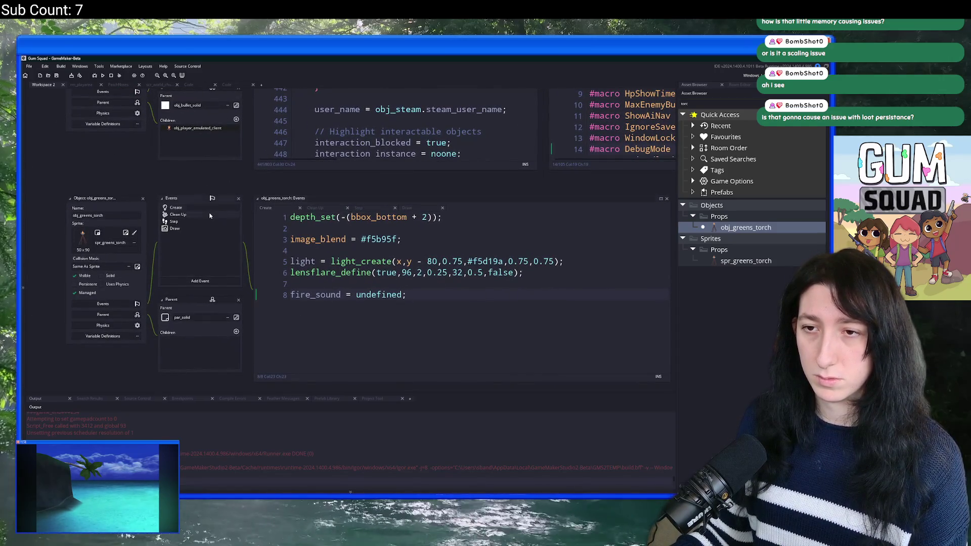
Compare the Clean Up light call with light_create's arguments, then return to the world chunk update code.
double_click(234, 215)
left_click(402, 217)
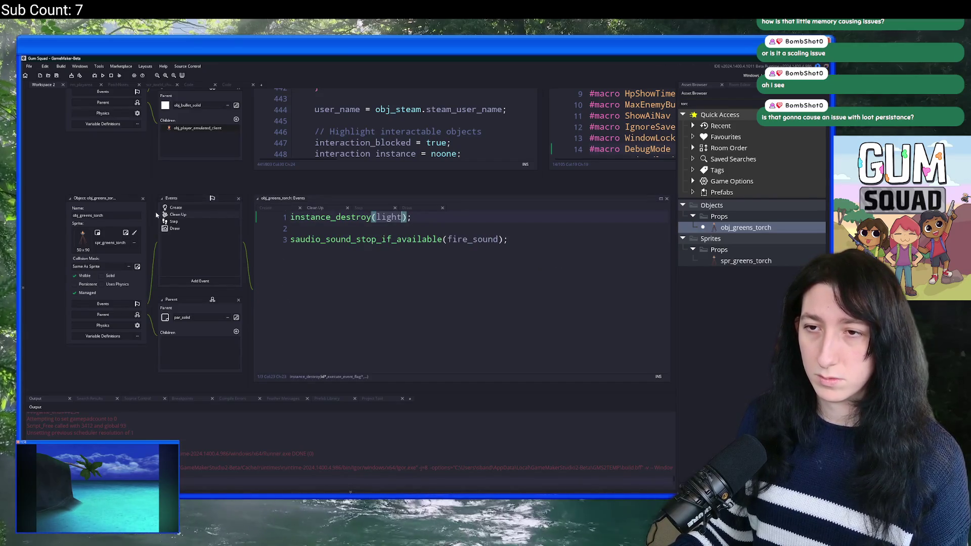
double_click(175, 209)
left_click(457, 261)
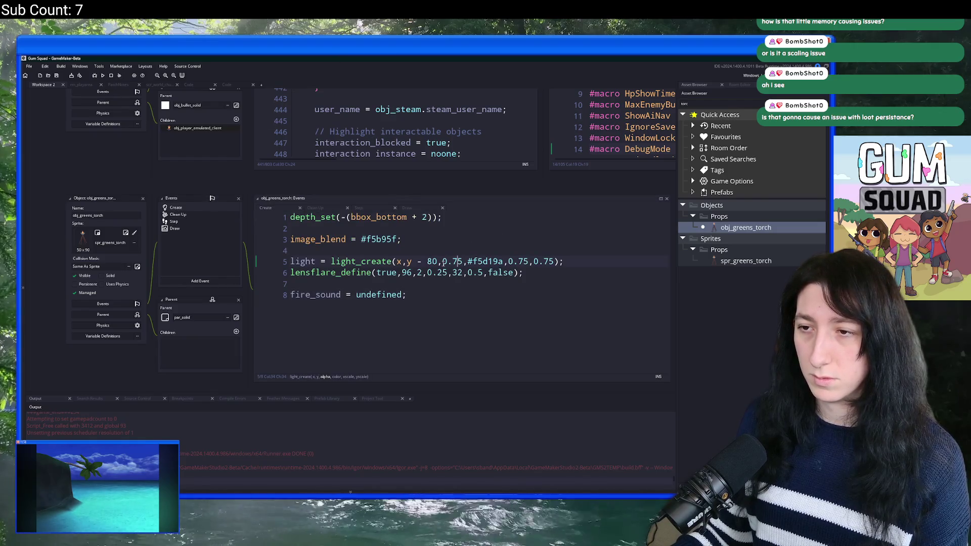
mouse_move(505, 263)
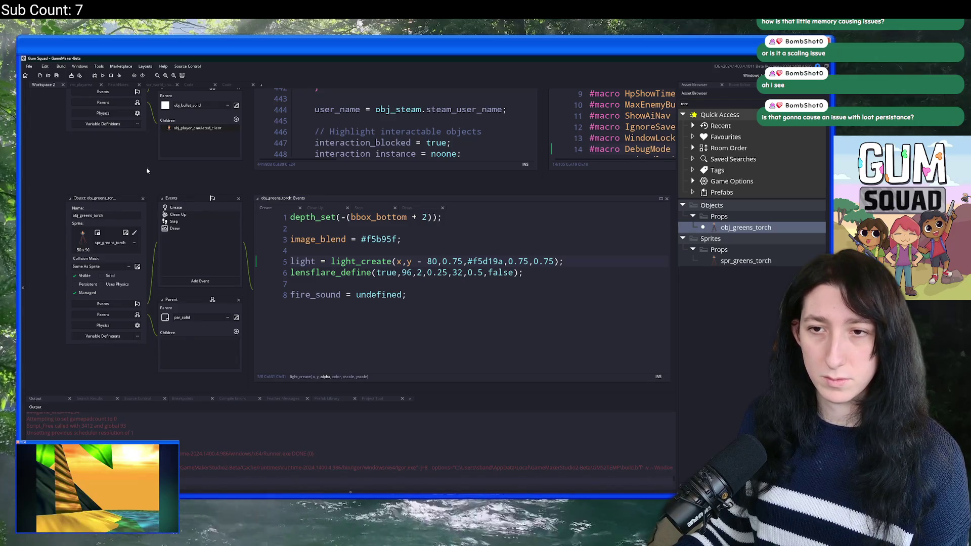
left_click(189, 84)
left_click(239, 84)
Review the world chunk update code around the chunked_instances_create call.
scroll(272, 231, "down", 11)
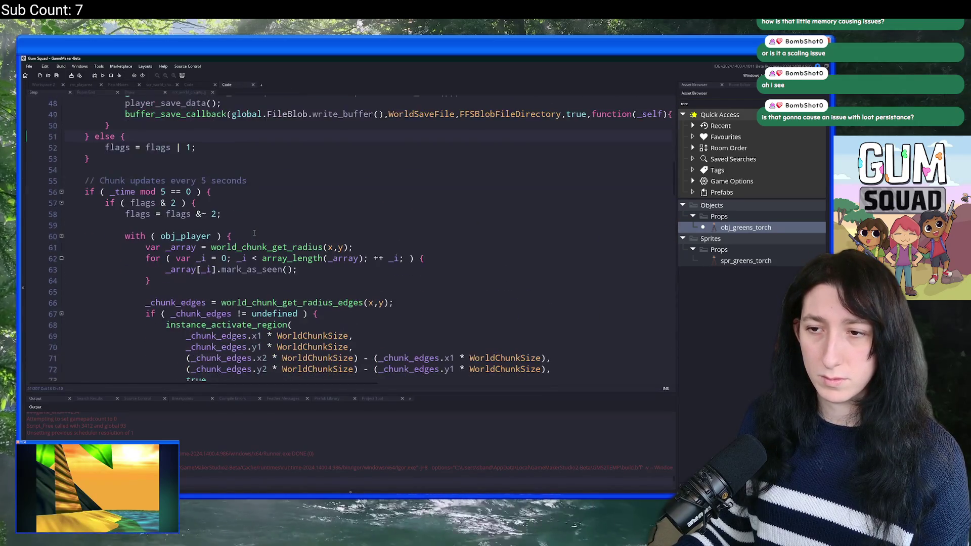
scroll(272, 231, "down", 2)
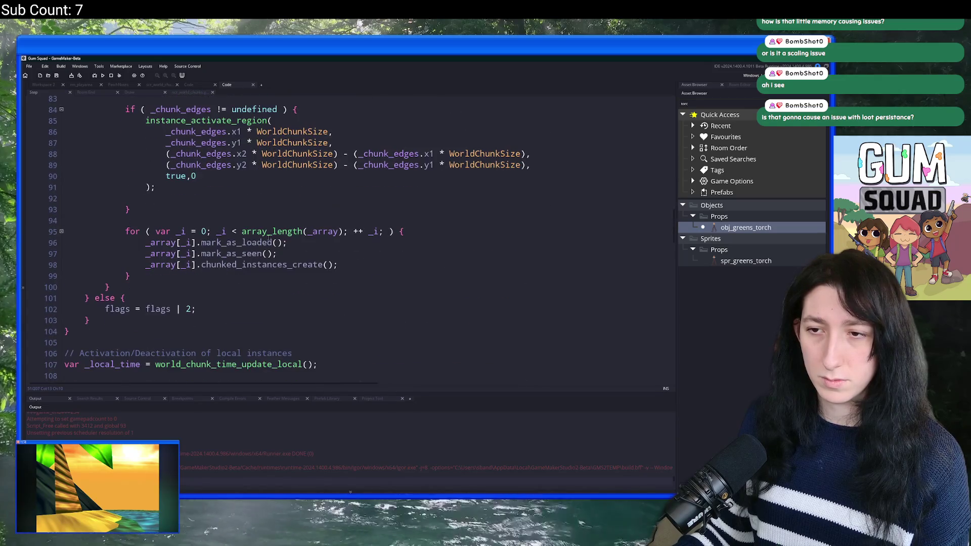
left_click_drag(370, 264, 139, 268)
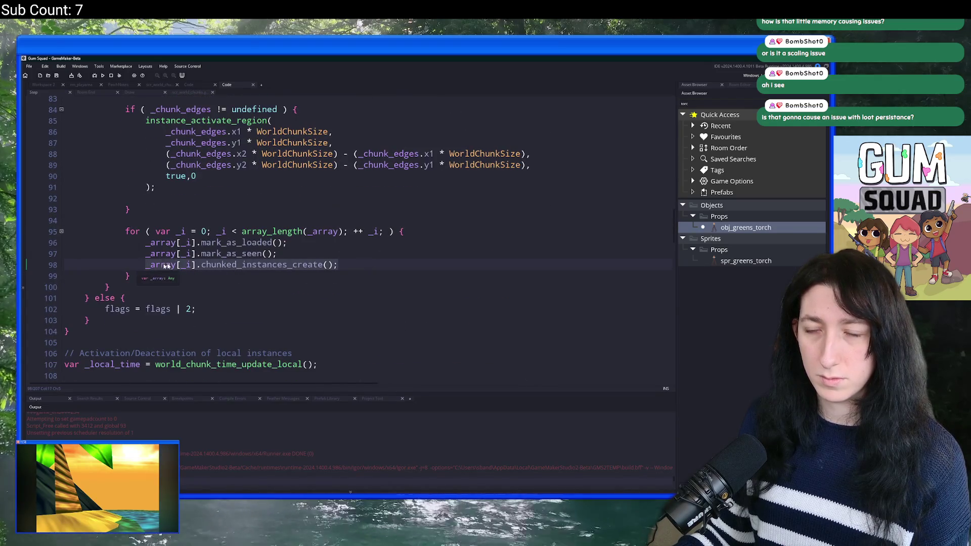
scroll(165, 266, "up", 14)
scroll(320, 300, "up", 9)
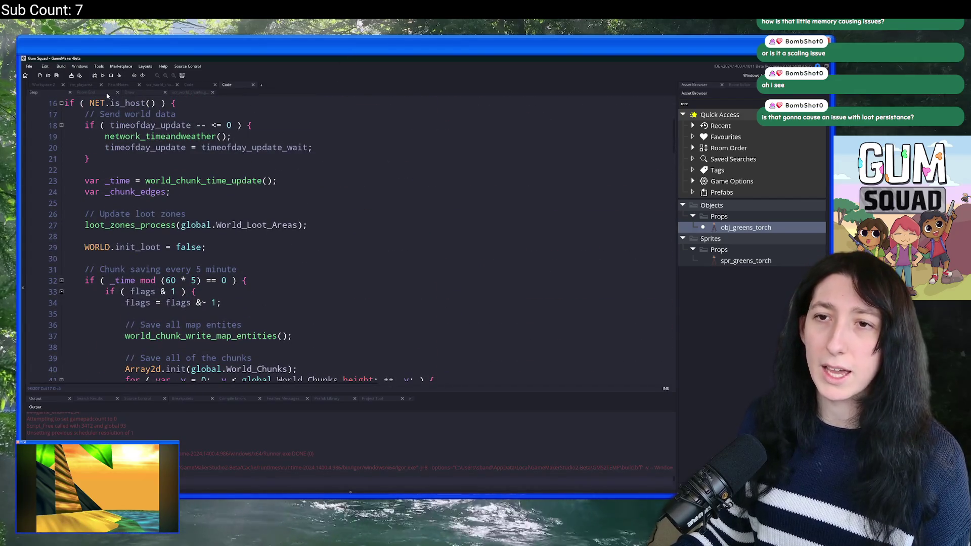
scroll(253, 202, "up", 2)
left_click(293, 235)
Search the project for 'unload = function' and open it in scr_world_chunks.
key("ctrl+f")
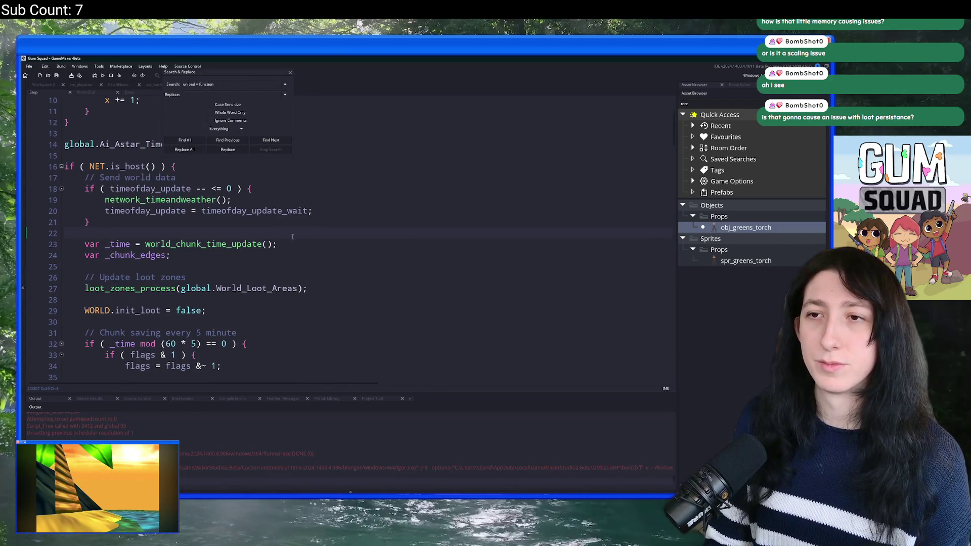
key("Return")
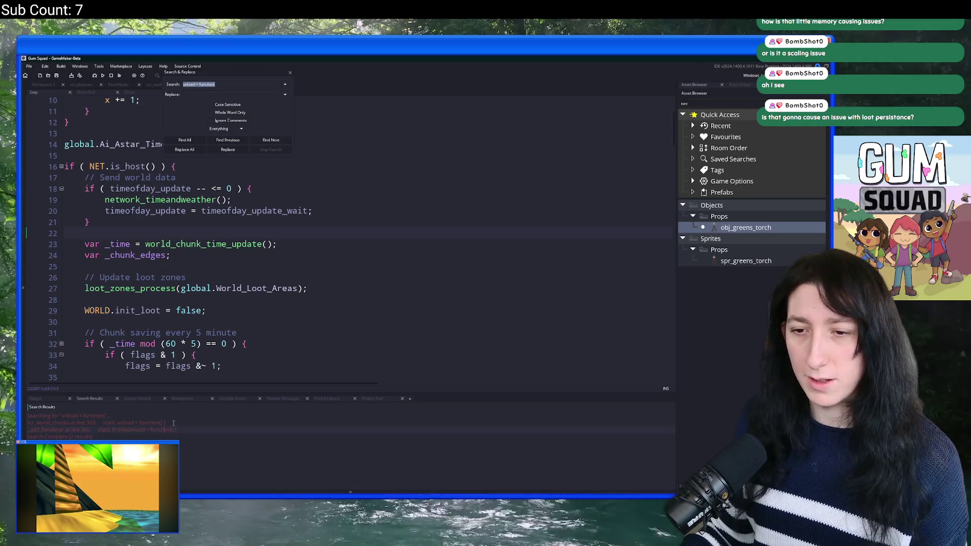
double_click(173, 423)
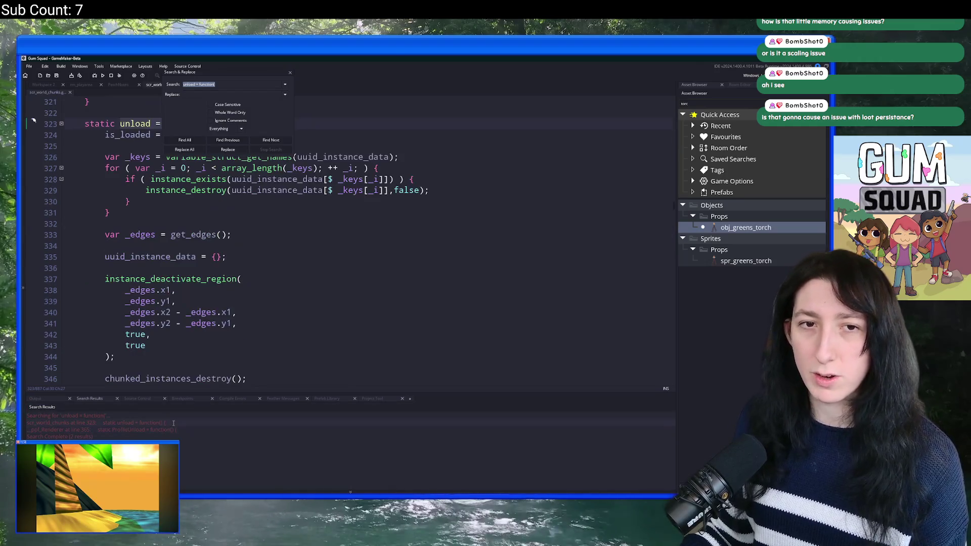
left_click(290, 75)
Move chunked_instances_destroy() to just after uuid_instance_data = {}; and run the game.
left_click(240, 221)
scroll(239, 221, "down", 6)
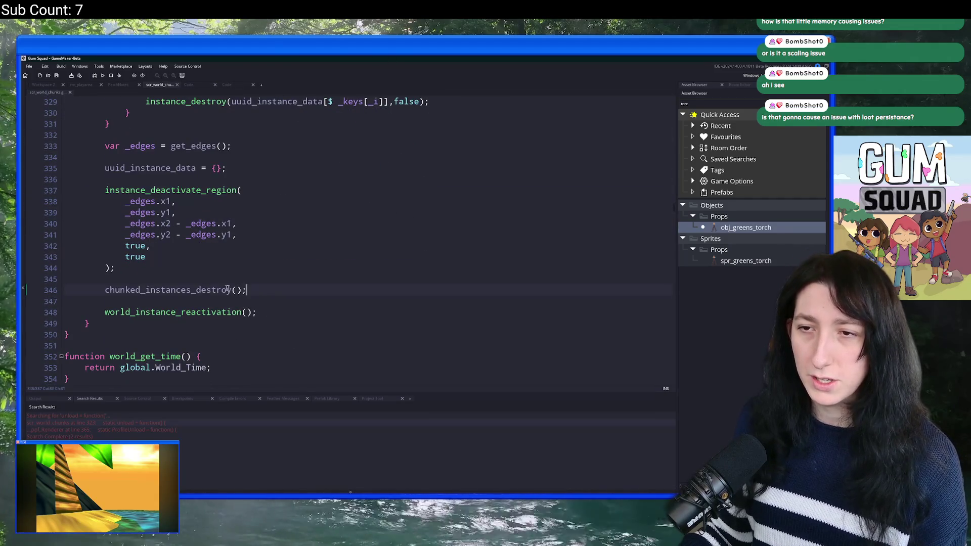
key("shift+Up")
key("shift+Up")
key("ctrl+c")
key("BackSpace")
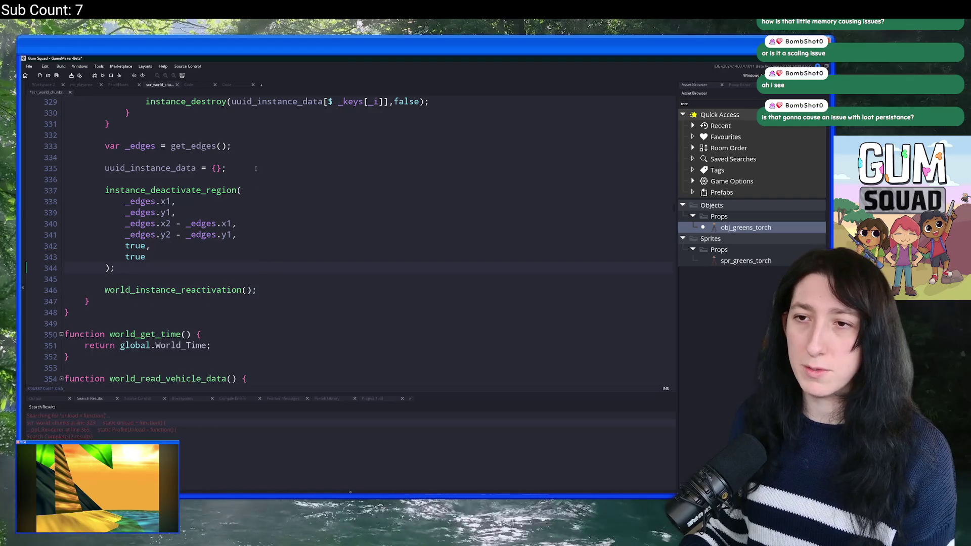
left_click(256, 169)
key("Return")
key("Return")
key("ctrl+v")
key("F5")
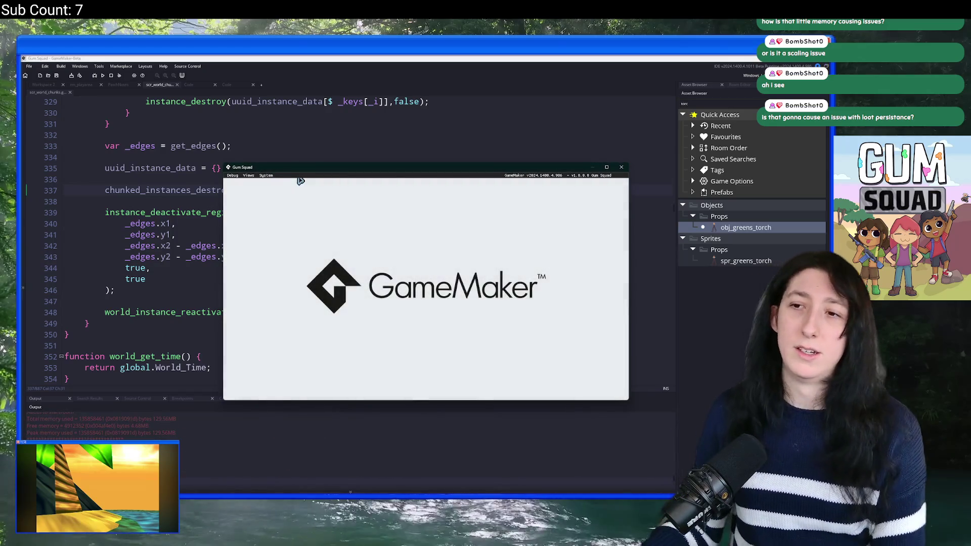
Maximize the game and create an Offline New World lobby.
double_click(317, 167)
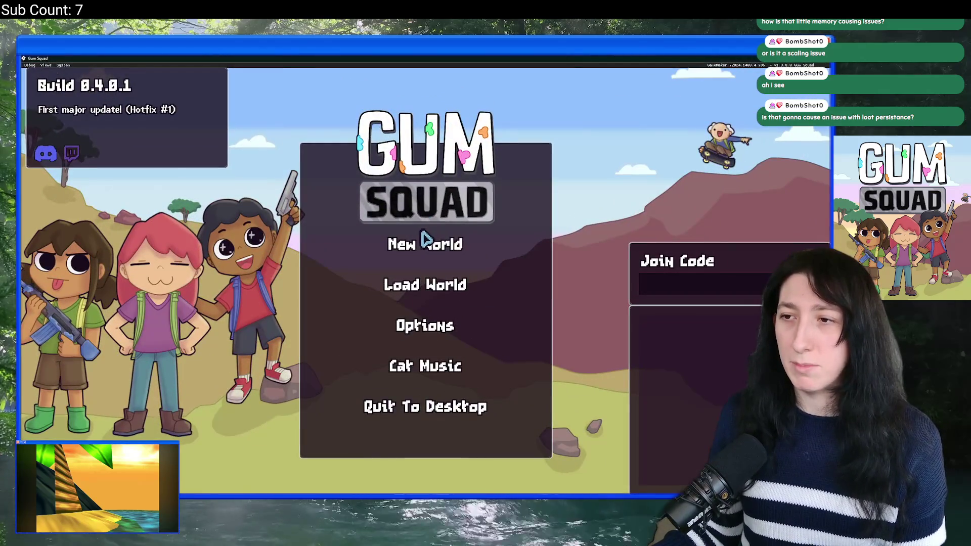
left_click(425, 243)
left_click(415, 273)
left_click(414, 373)
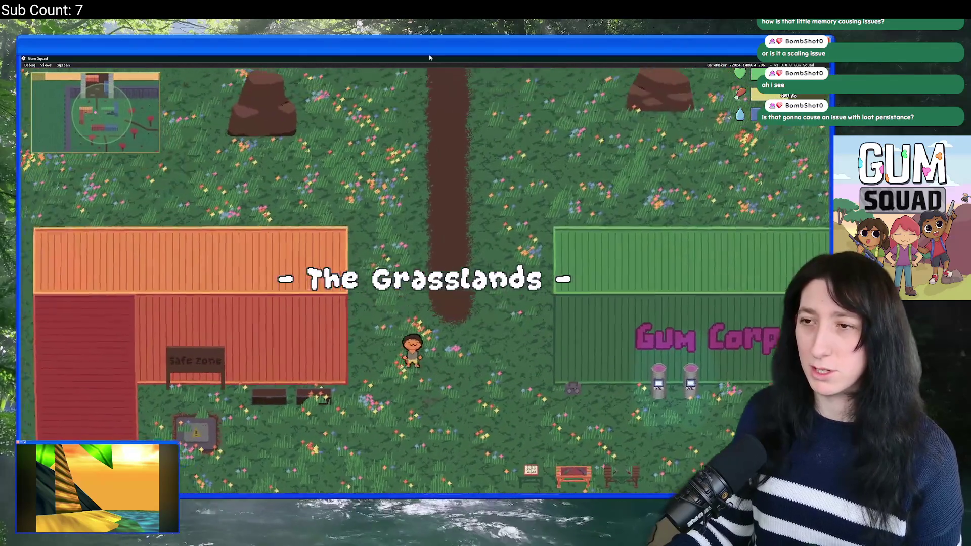
Walk north beside the red building, zooming the view out and back.
key("w")
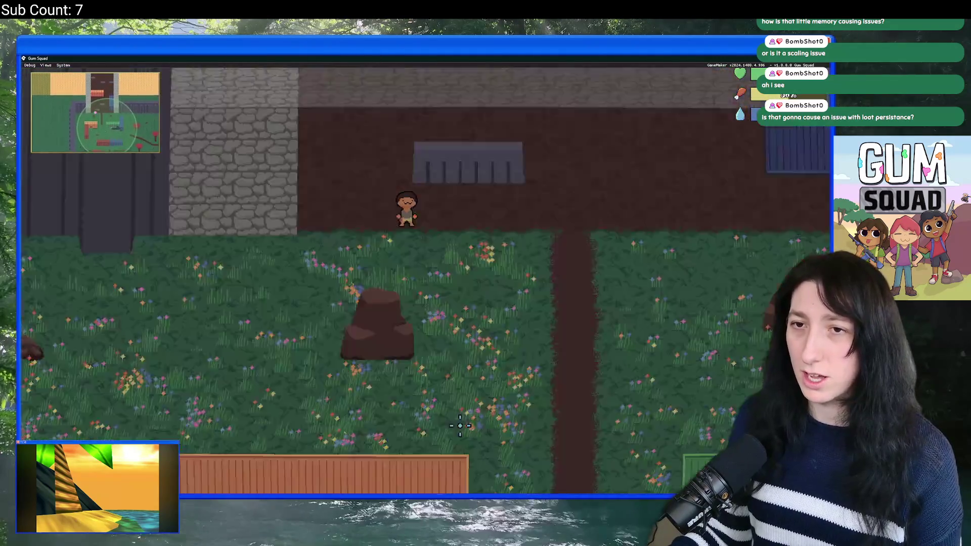
key("w")
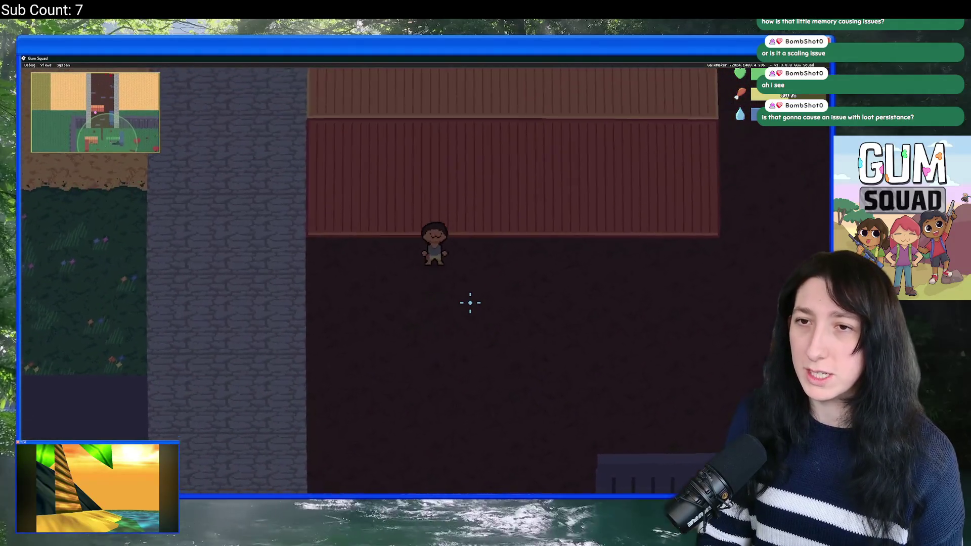
scroll(470, 302, "down", 5)
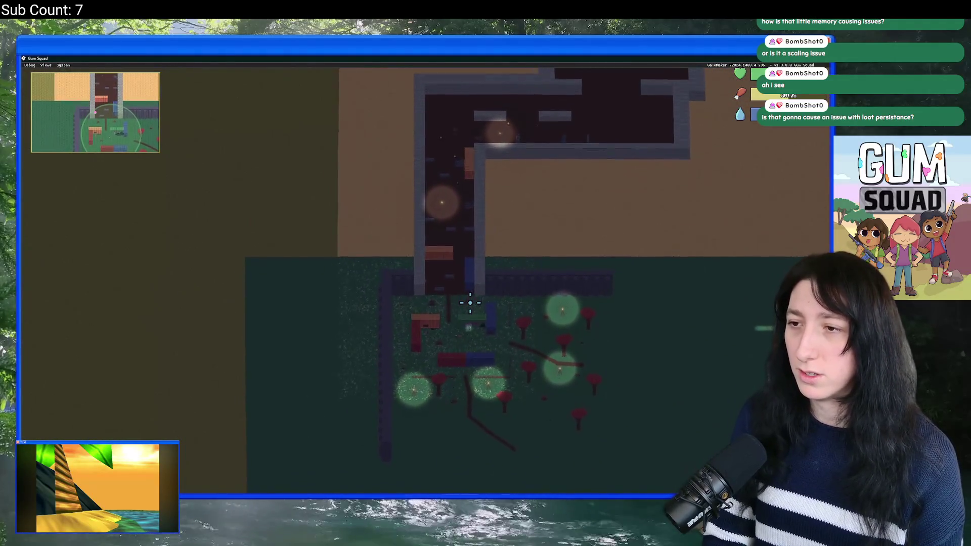
scroll(470, 303, "up", 1)
scroll(470, 302, "up", 3)
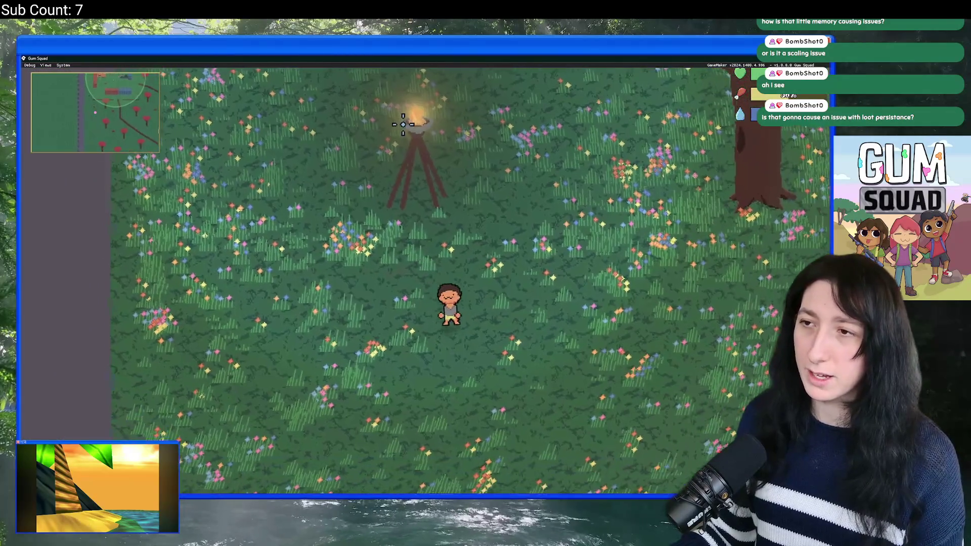
Walk to the torch and past it toward the red tree, then return to the IDE.
key("w")
key("a")
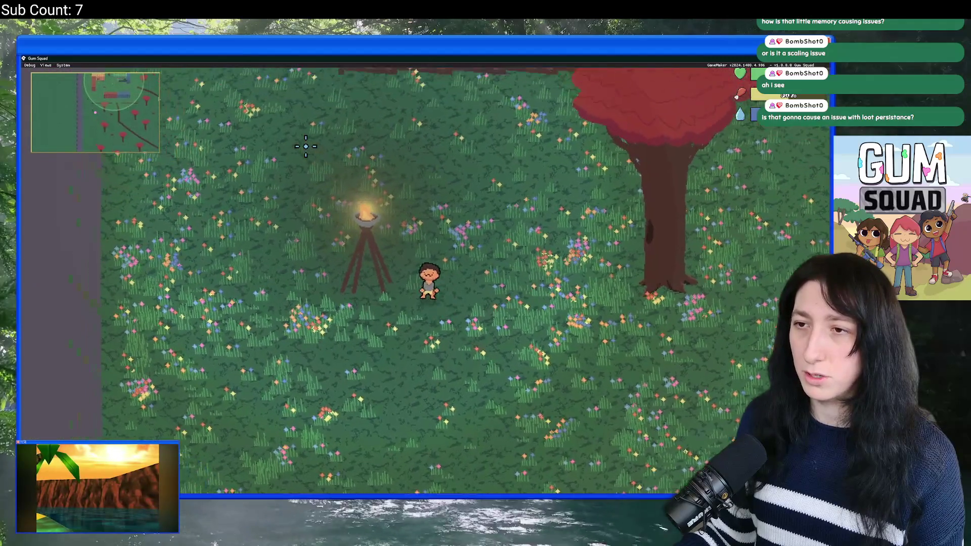
key("w")
key("d")
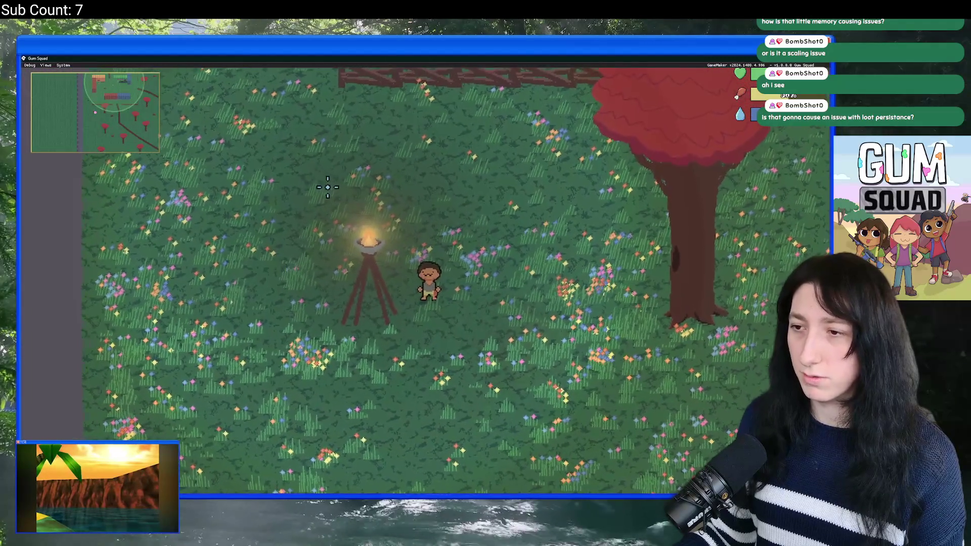
key("d")
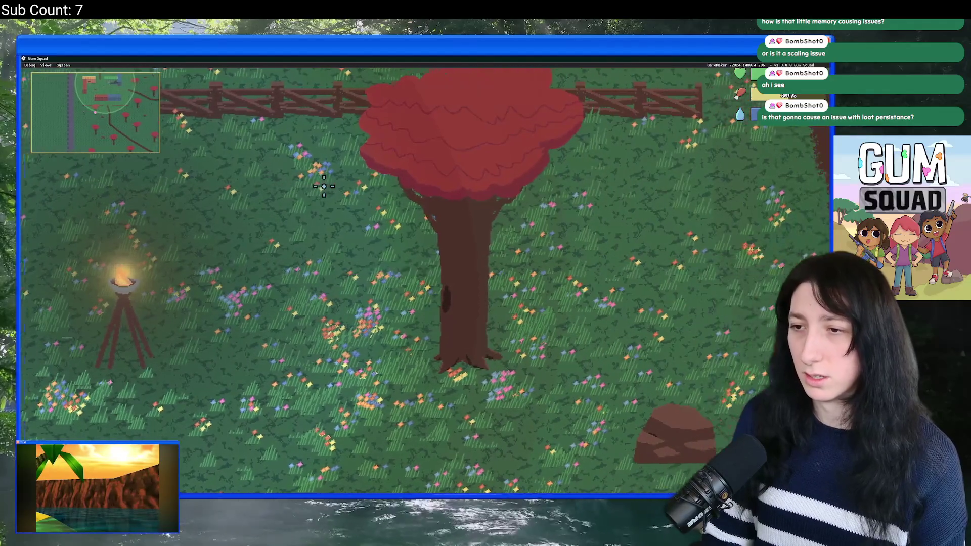
scroll(323, 186, "down", 5)
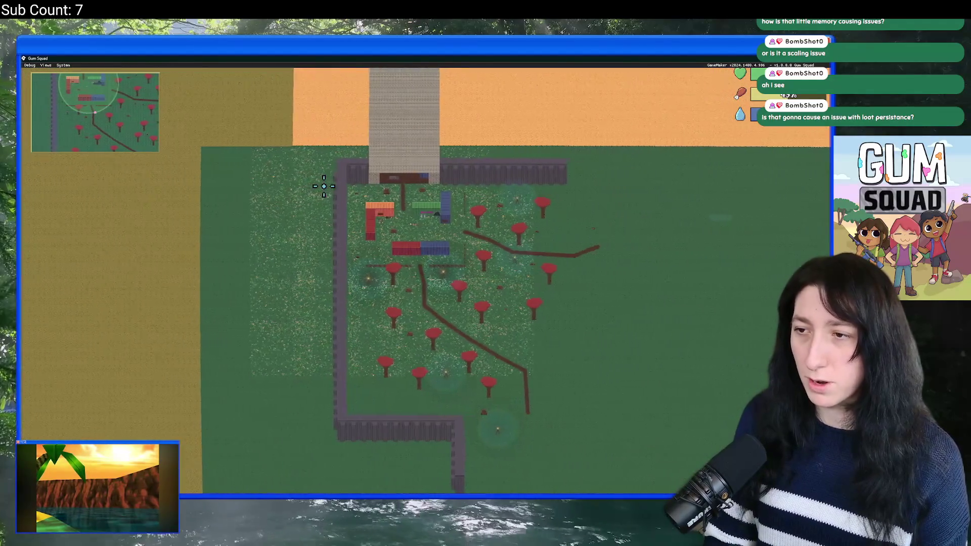
scroll(324, 186, "up", 5)
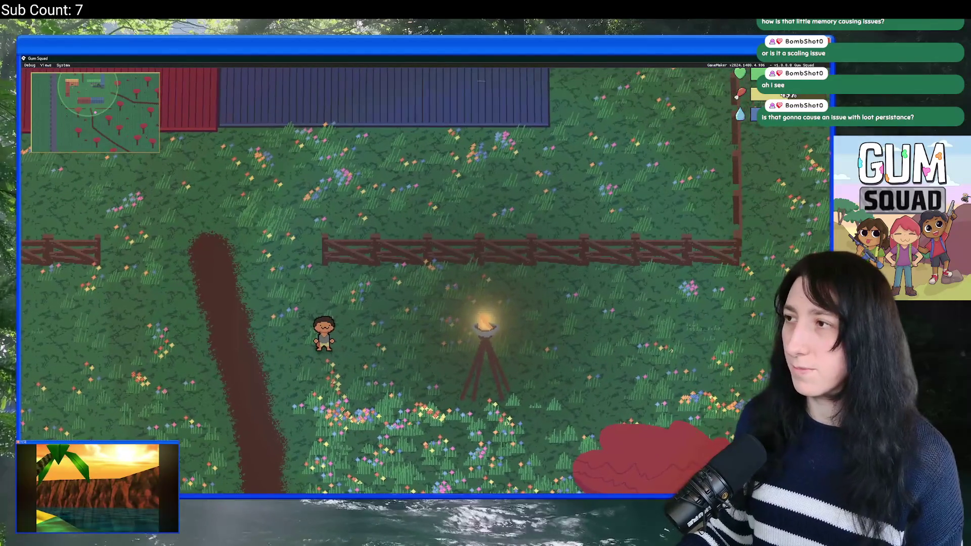
key("alt+Tab")
scroll(289, 190, "up", 3)
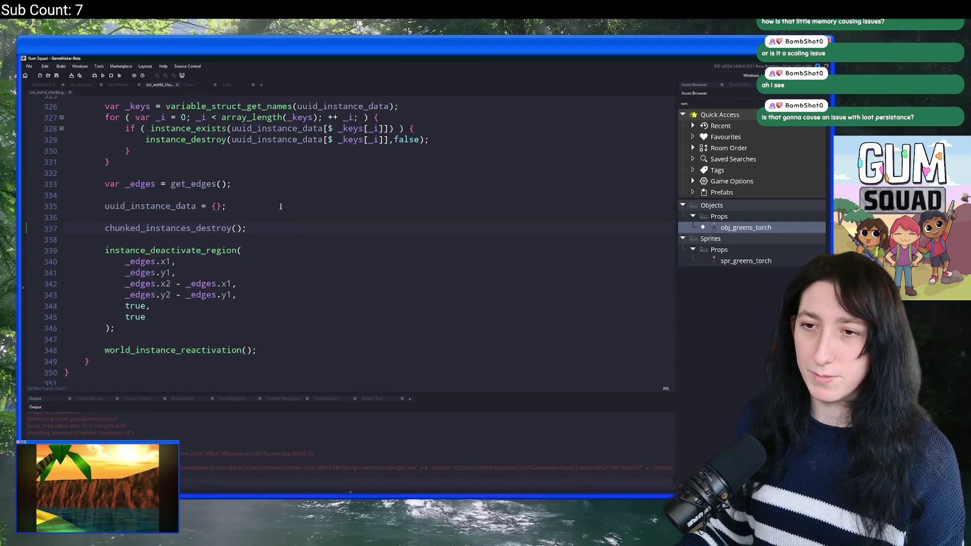
Go to the chunk-load loop in the world chunk update code.
left_click(239, 85)
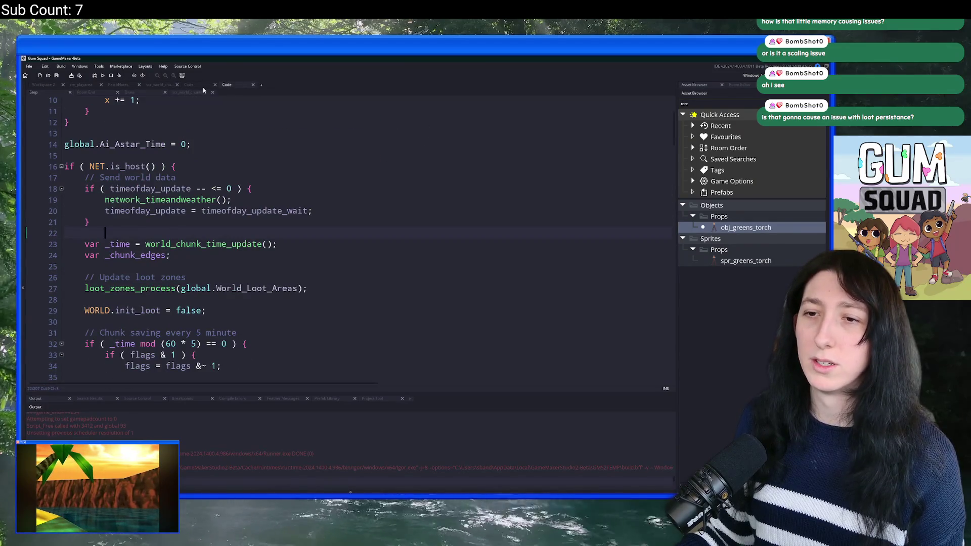
scroll(144, 293, "down", 20)
left_click(354, 376)
scroll(208, 267, "down", 2)
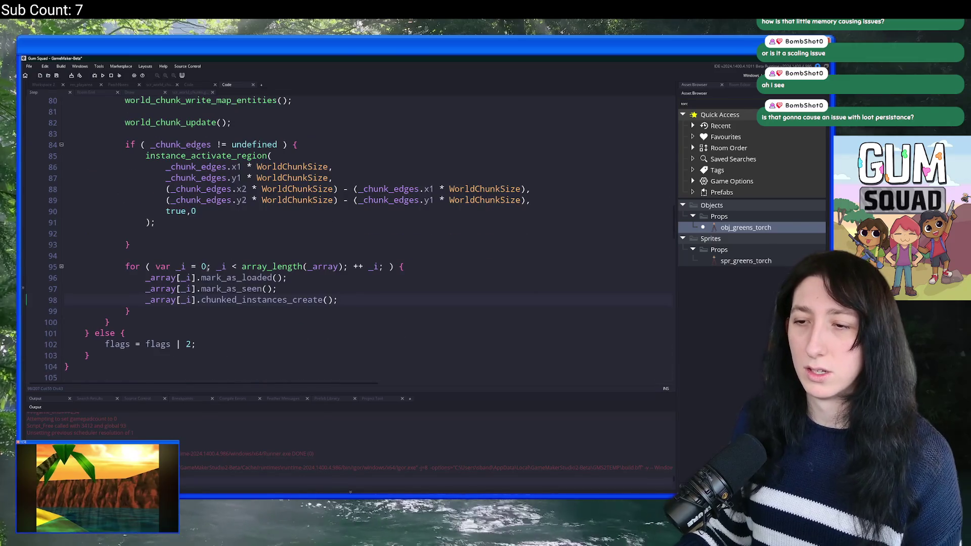
Write an if (!_array[_i].is_loaded) { } guard around chunked_instances_create().
key("Return")
key("Return")
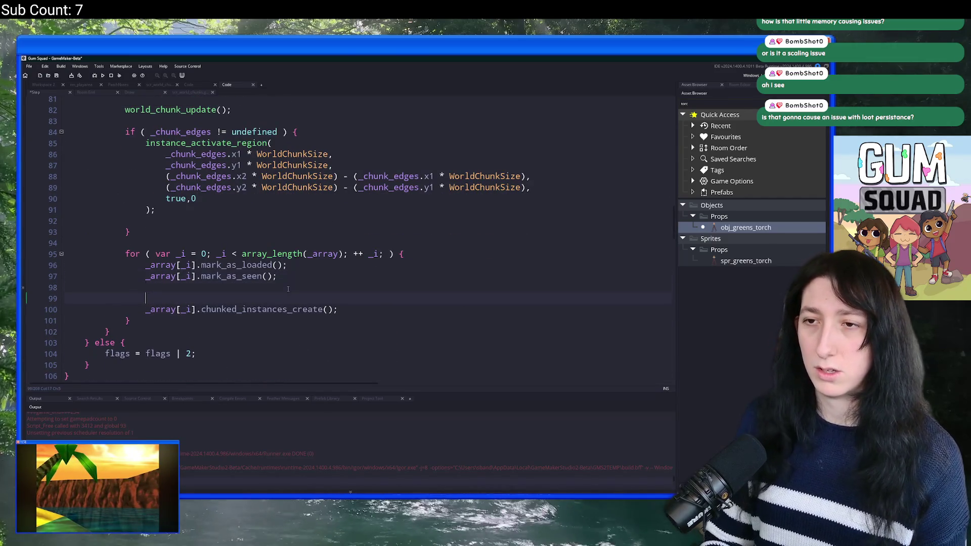
type("if ( _array[_i].is_lao")
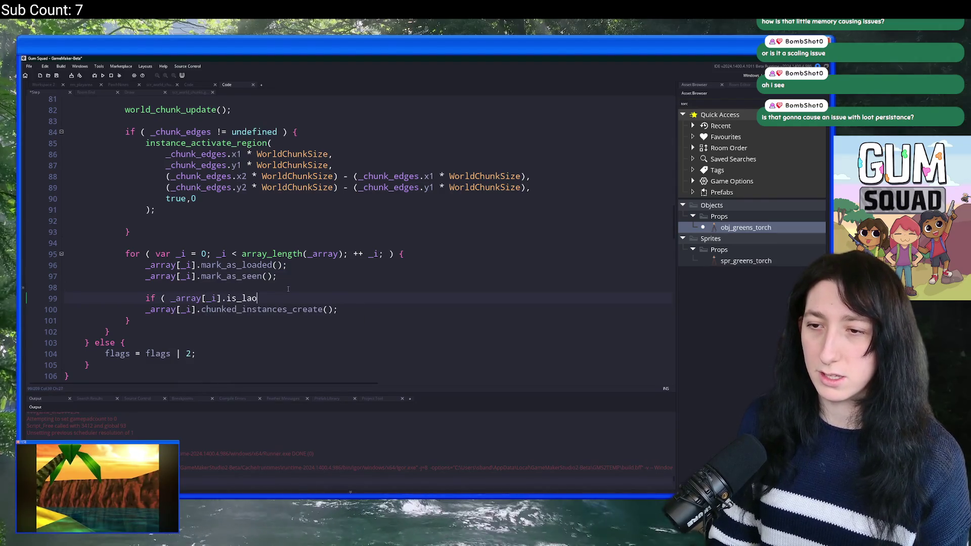
type("d")
double_click(173, 299)
type("!")
key("ctrl+z")
key("Left")
type("!")
key("Return")
type("}")
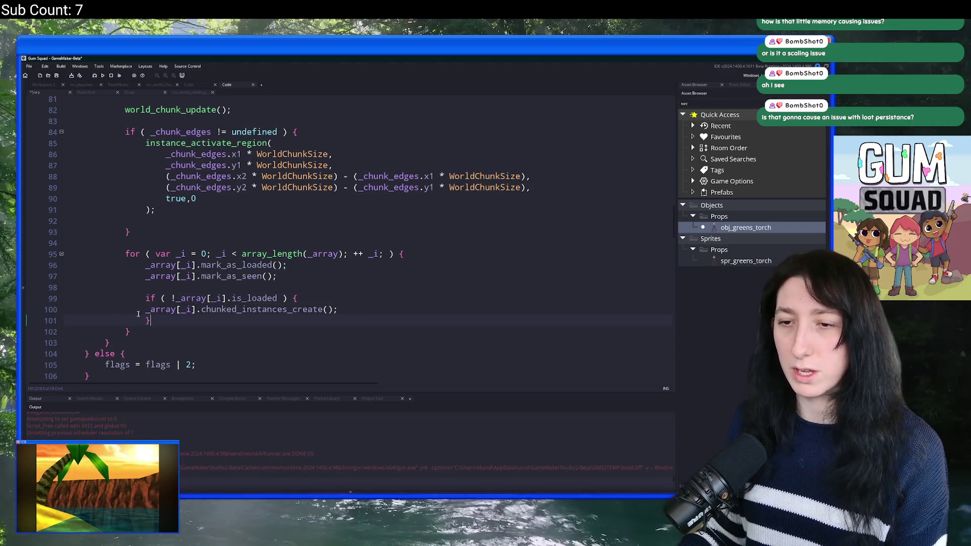
Reposition the is_loaded guard before mark_as_loaded, then run the game and maximize its window.
mouse_move(152, 321)
left_mouse_down()
mouse_move(304, 309)
mouse_move(391, 276)
left_mouse_up()
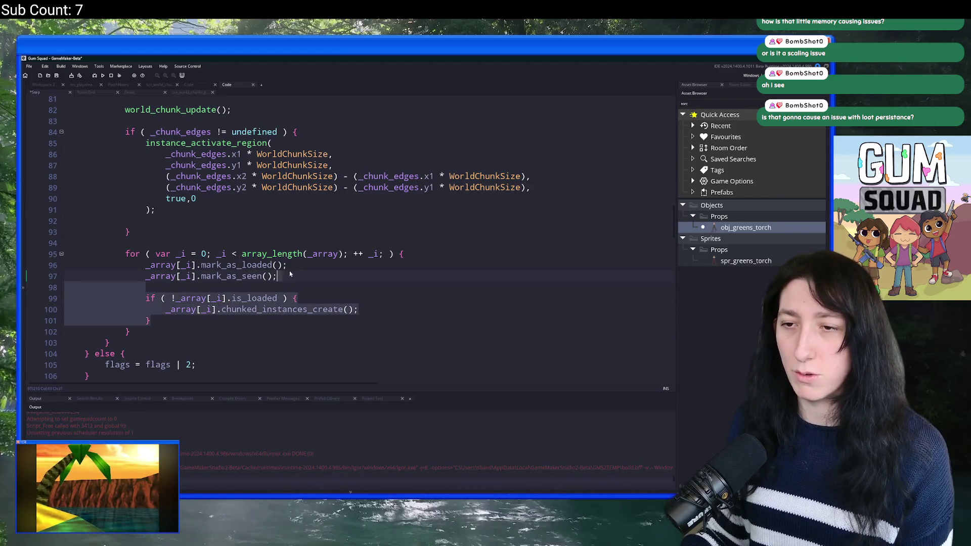
key("BackSpace")
key("ctrl+v")
key("Return")
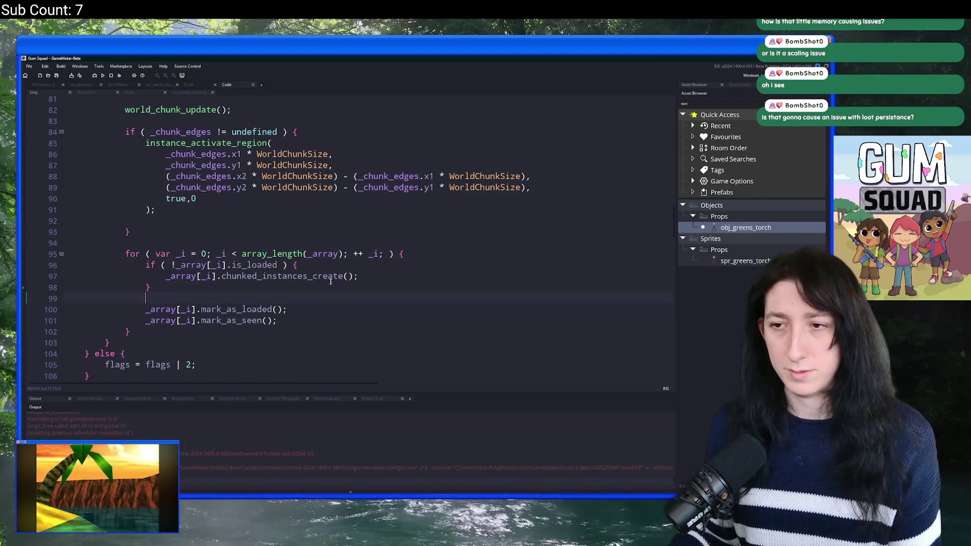
key("F5")
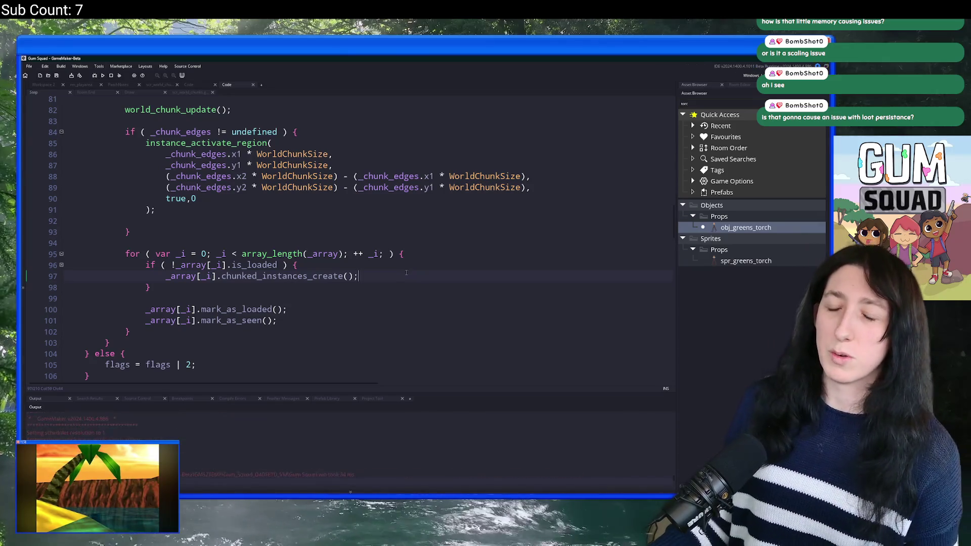
double_click(456, 172)
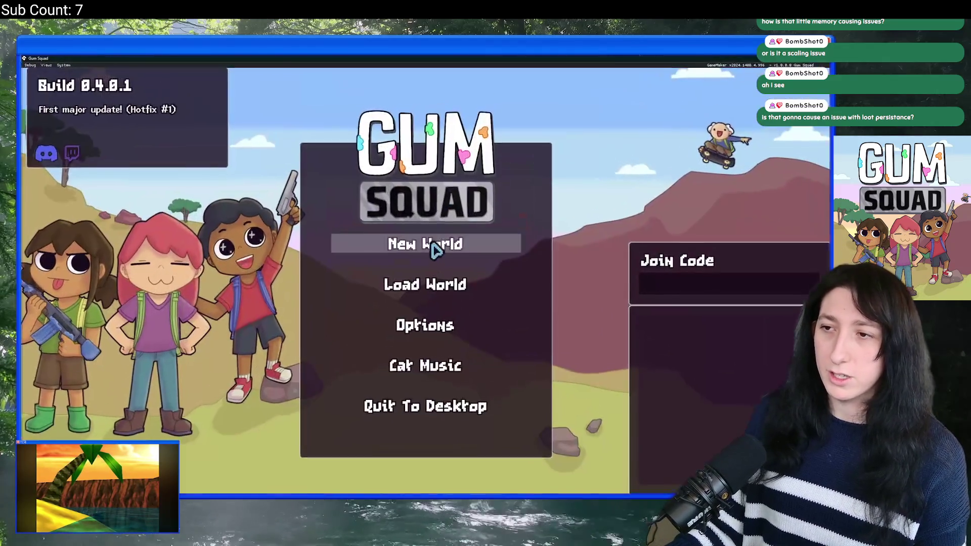
Create a New World lobby with Lobby Type set to Offline.
left_click(433, 245)
left_click(407, 272)
left_click(412, 273)
left_click(438, 377)
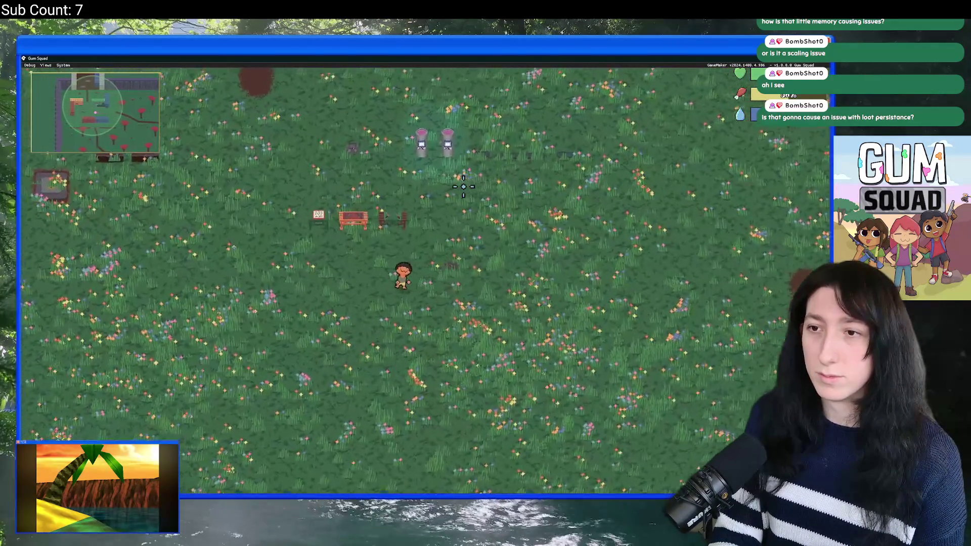
Walk through the meadow and down the Grasslands level, zooming out to see chunks.
key("a")
key("w")
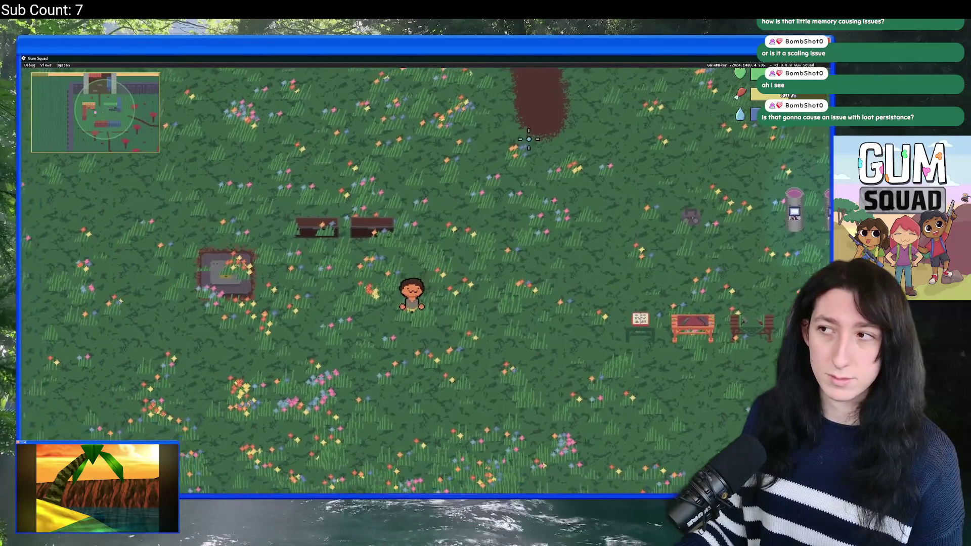
scroll(528, 139, "down", 10)
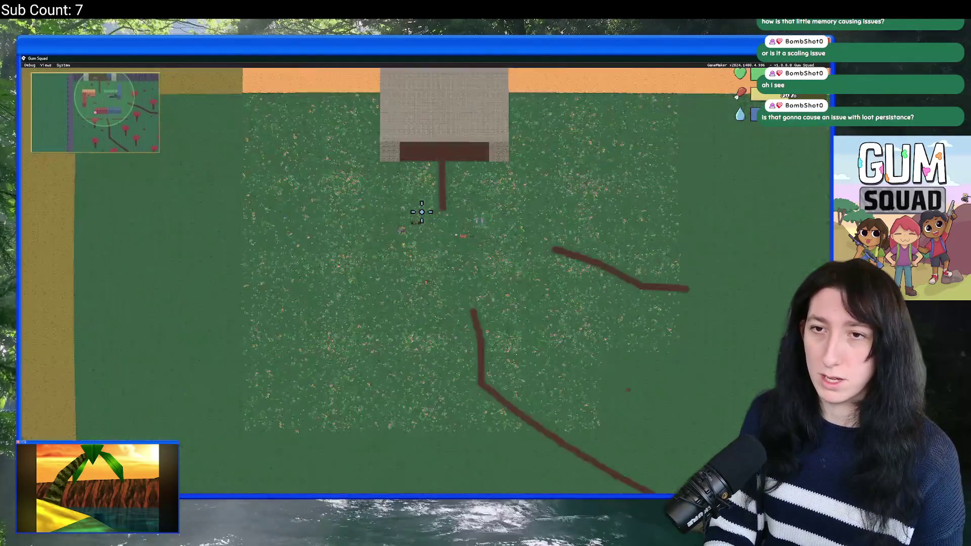
scroll(422, 211, "down", 3)
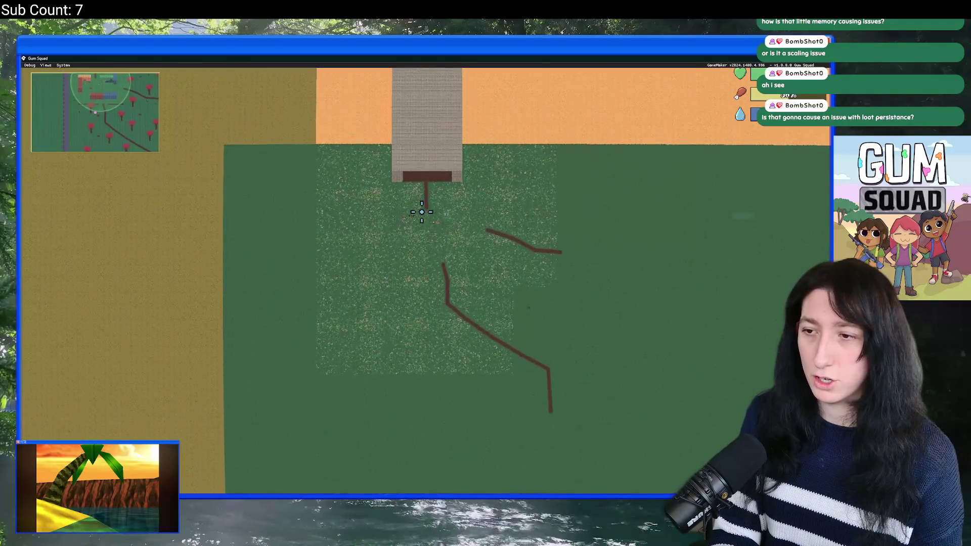
key("s")
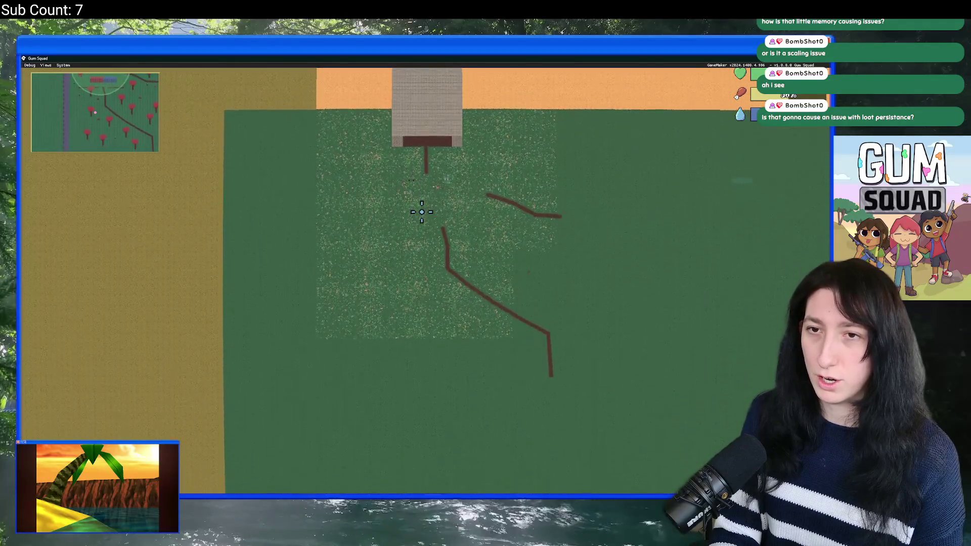
key("s")
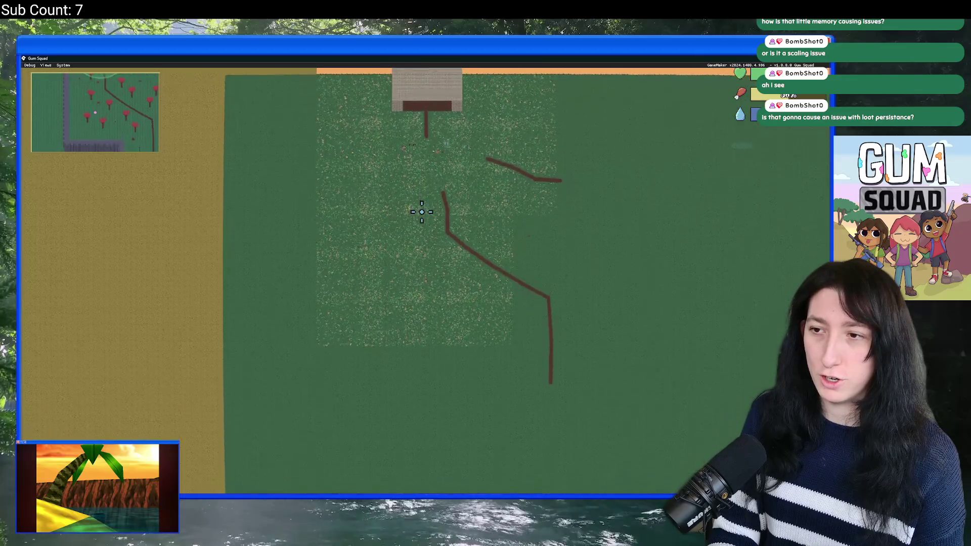
key("s")
key("s")
key("d")
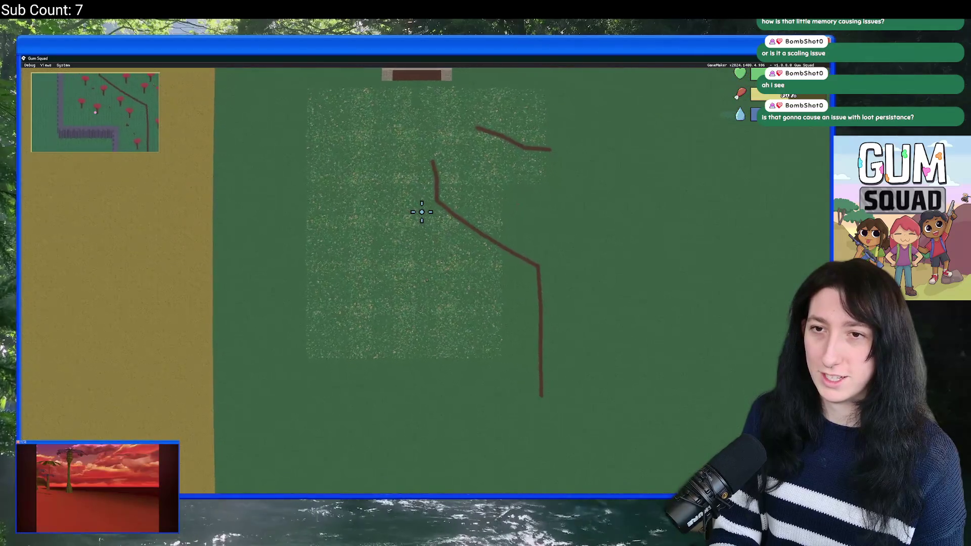
Follow the path left and back up toward the building, then return to the IDE.
key("s")
key("a")
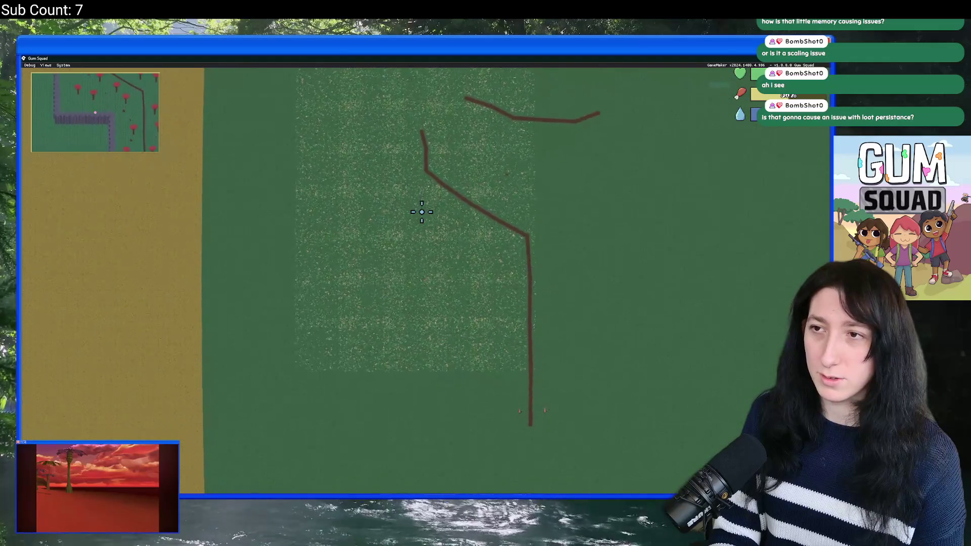
key("s")
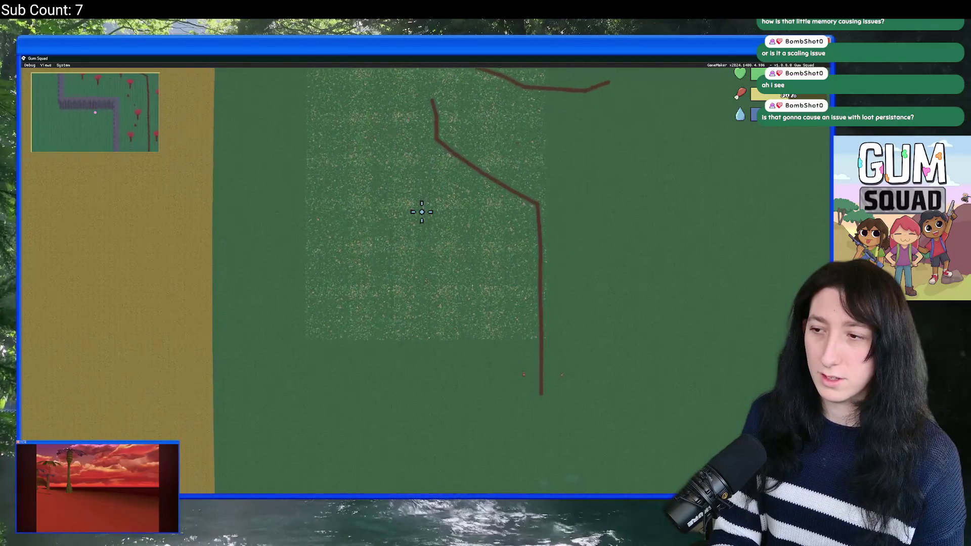
key("a")
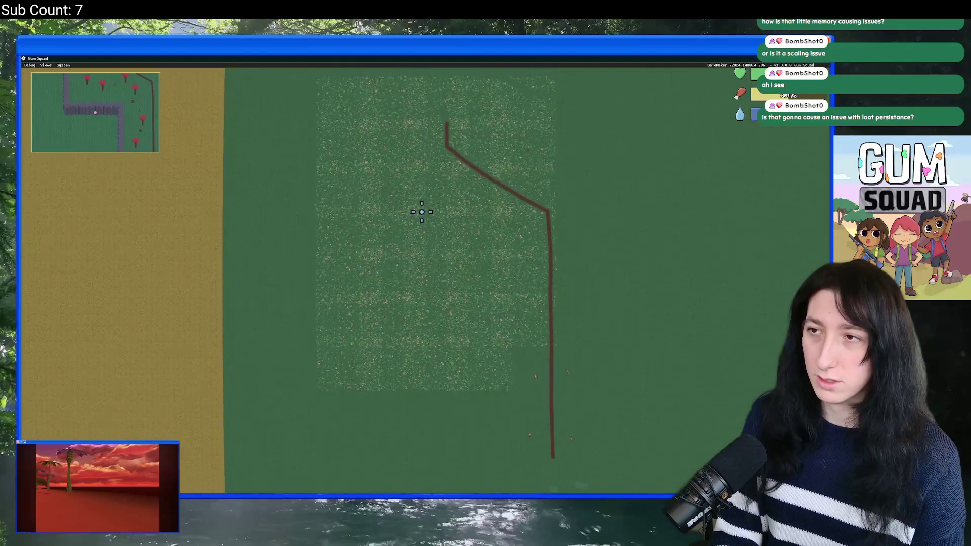
key("w")
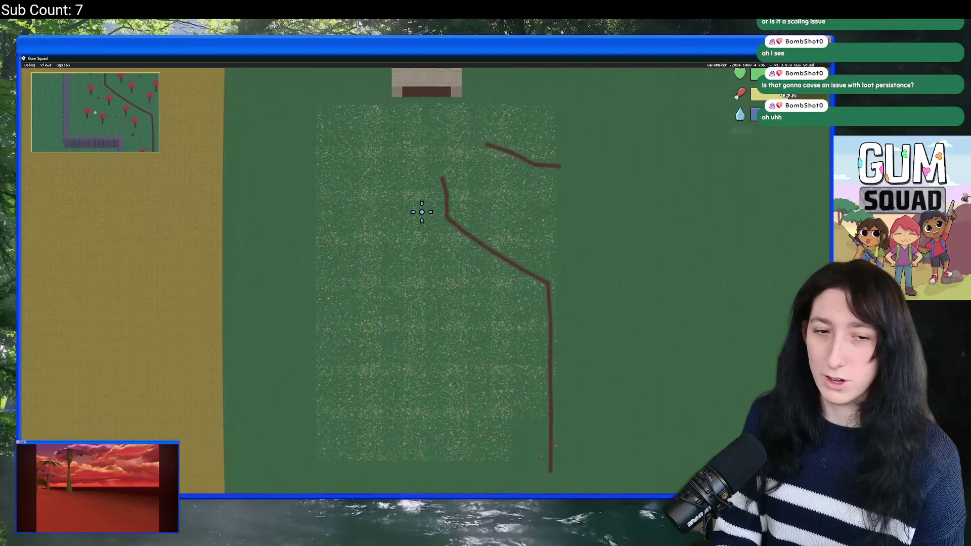
scroll(422, 211, "up", 3)
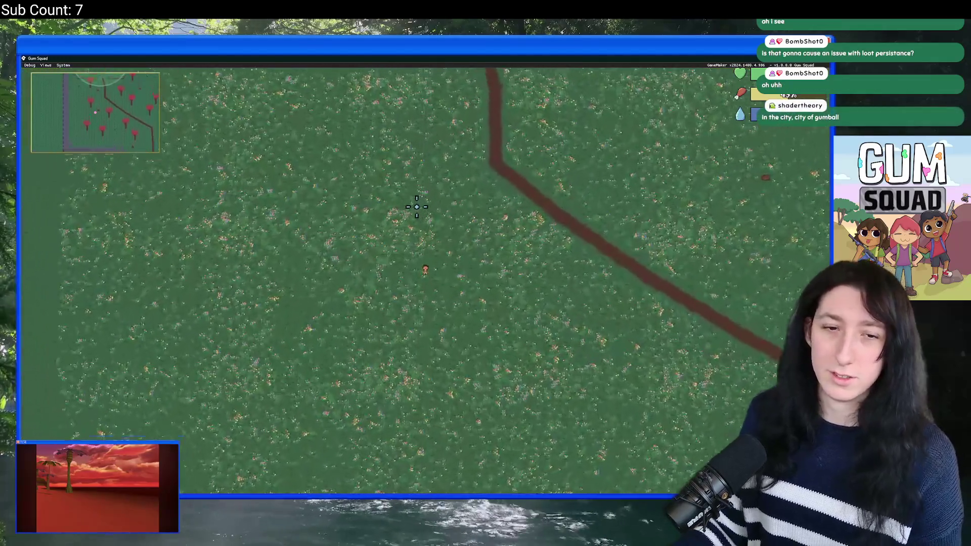
scroll(451, 192, "down", 3)
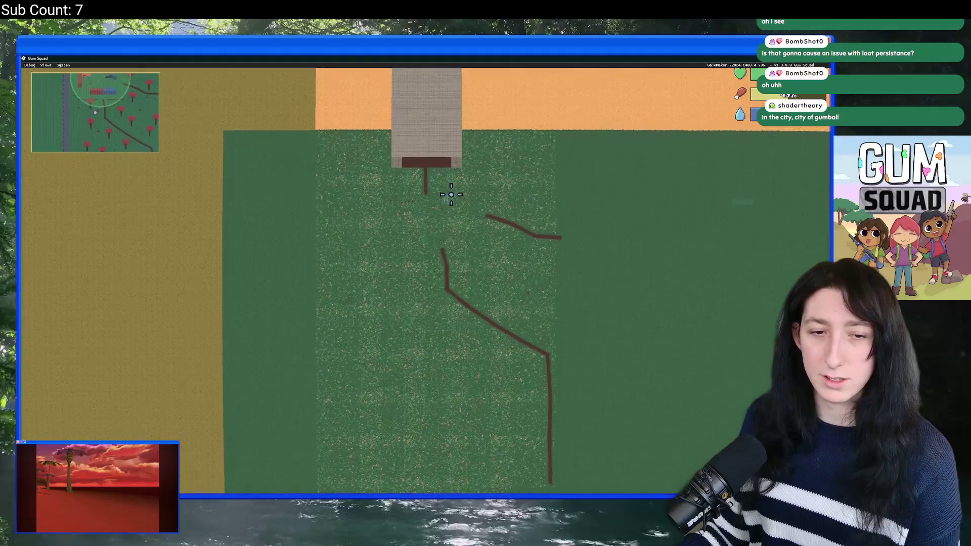
scroll(451, 195, "up", 5)
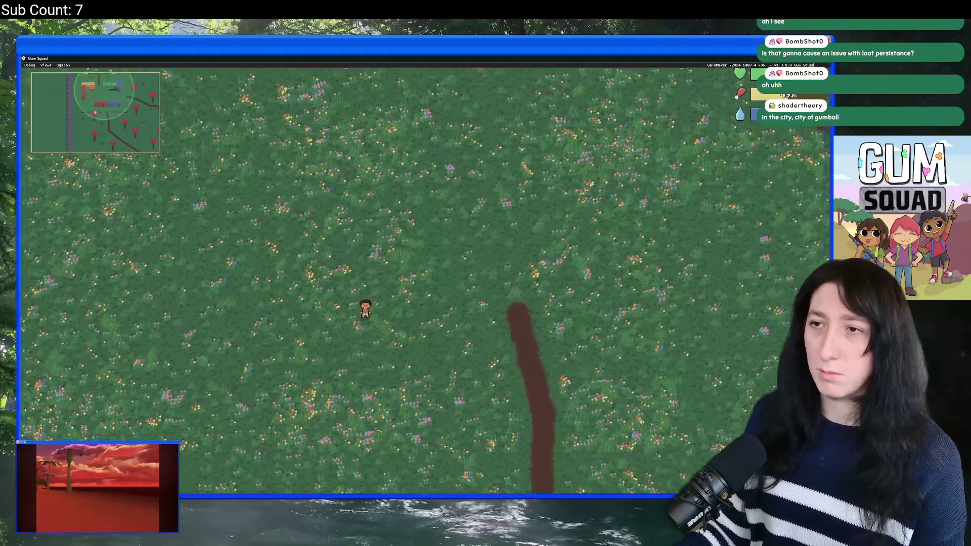
key("alt+Tab")
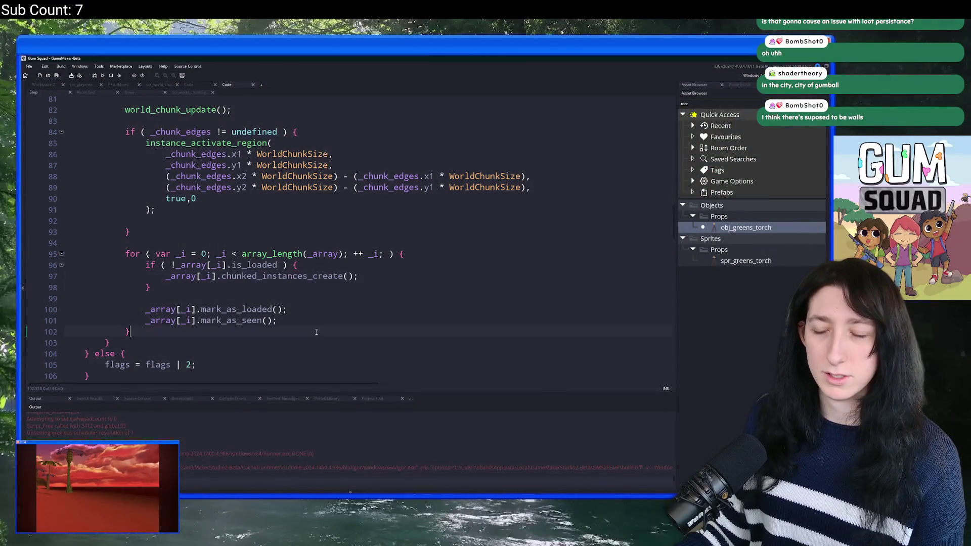
Jump from the is_loaded loop to the world_chunk_update definition.
left_click(263, 265)
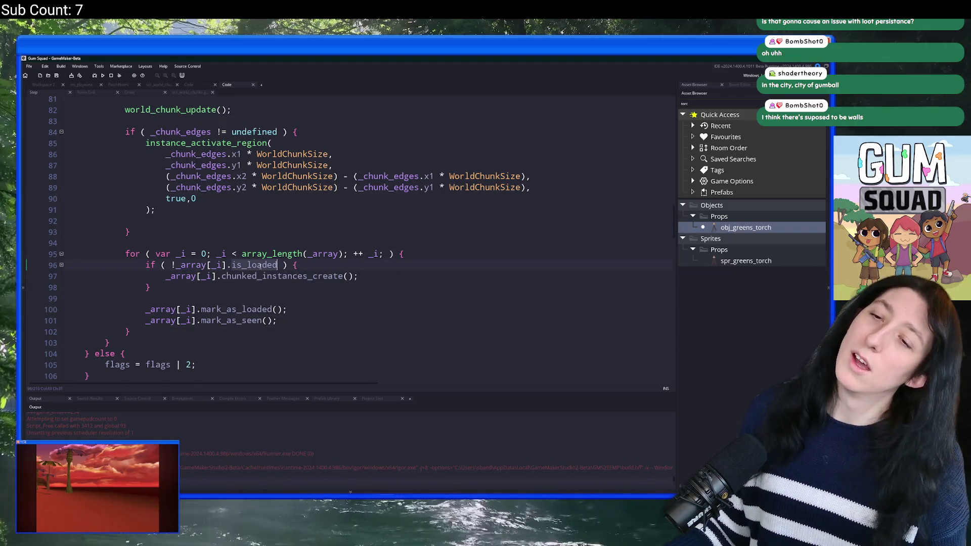
scroll(260, 278, "up", 4)
scroll(258, 288, "up", 1)
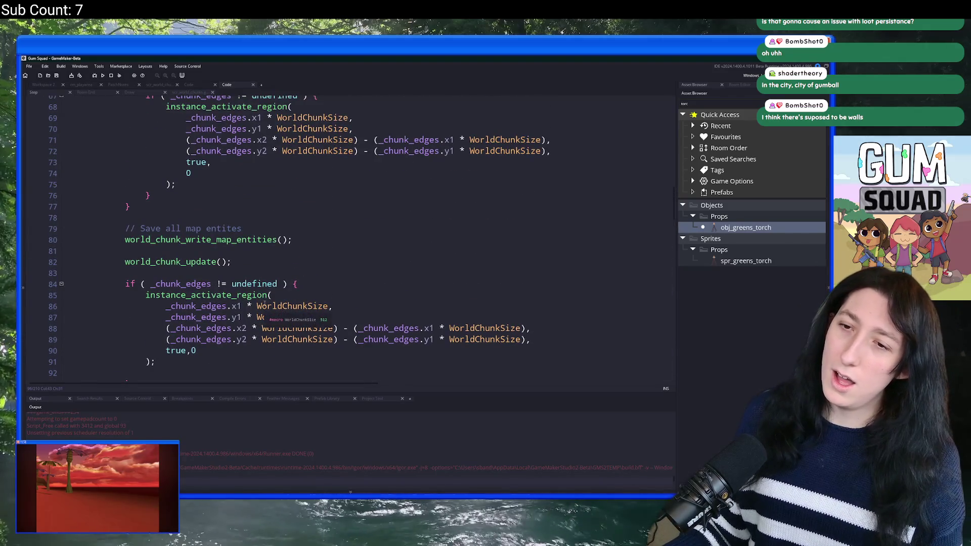
scroll(188, 217, "down", 2)
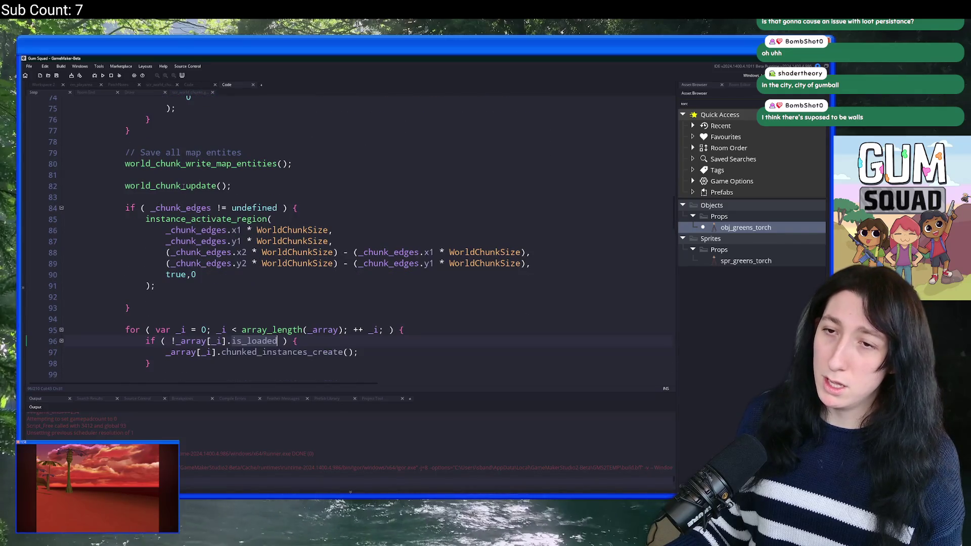
middle_click(184, 198)
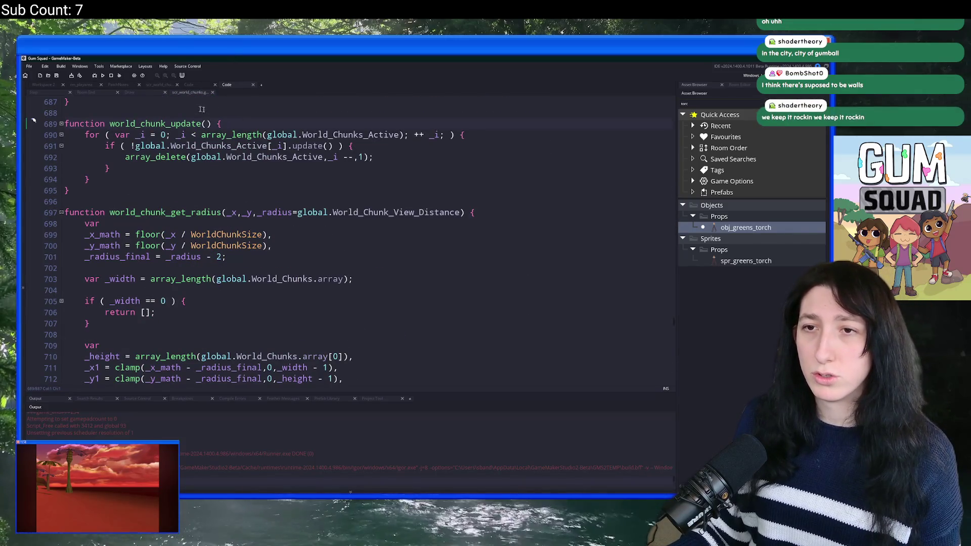
Search the script for 'update' and step back to the chunk_update call on line 130.
key("ctrl+f")
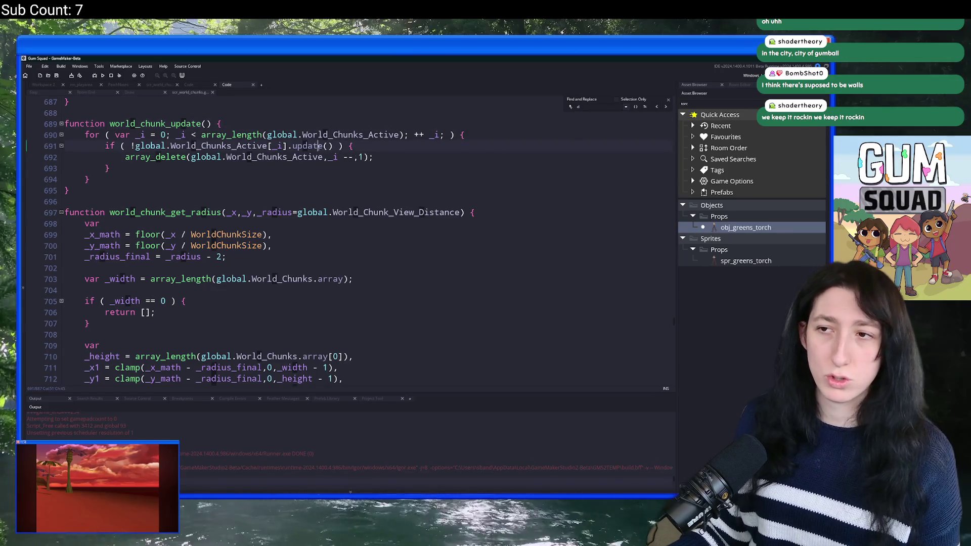
double_click(321, 145)
key("ctrl+f")
left_click(658, 107)
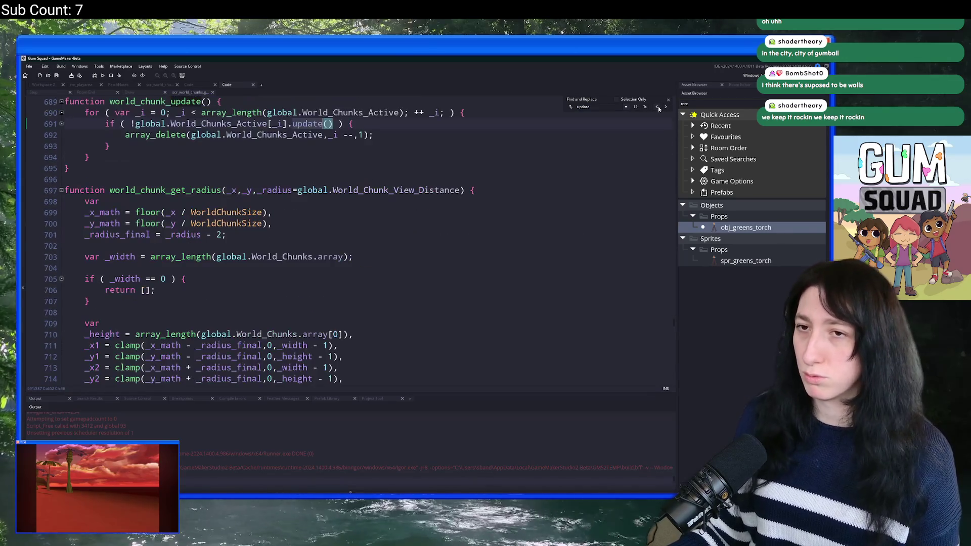
left_click(658, 108)
left_click(658, 107)
left_click(658, 107)
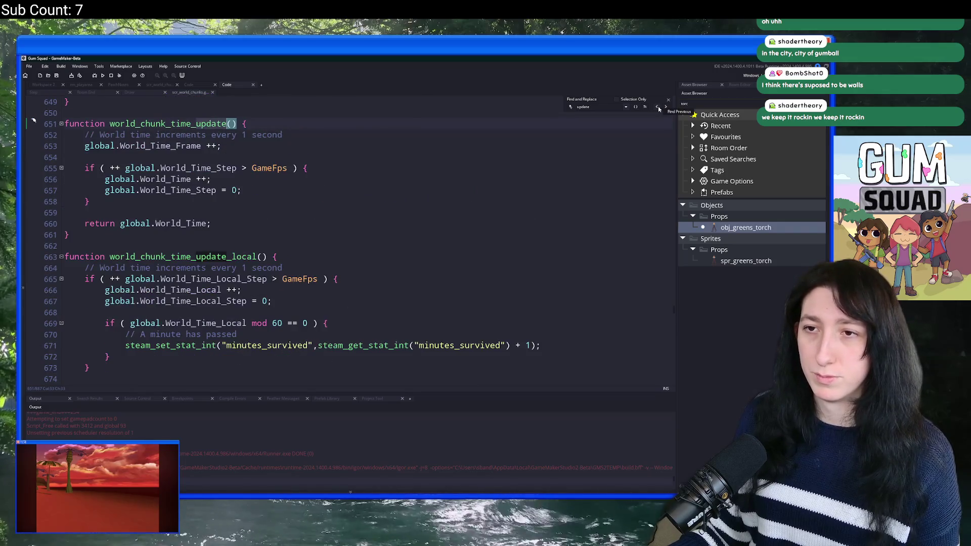
left_click(658, 108)
Find all 'chunk_update = function' definitions across the project.
double_click(227, 124)
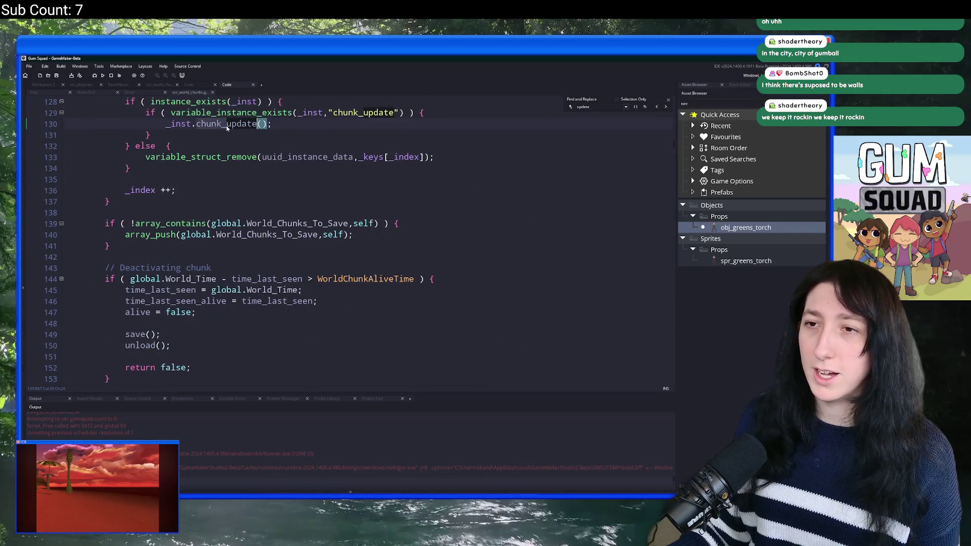
key("ctrl+shift+f")
key("Return")
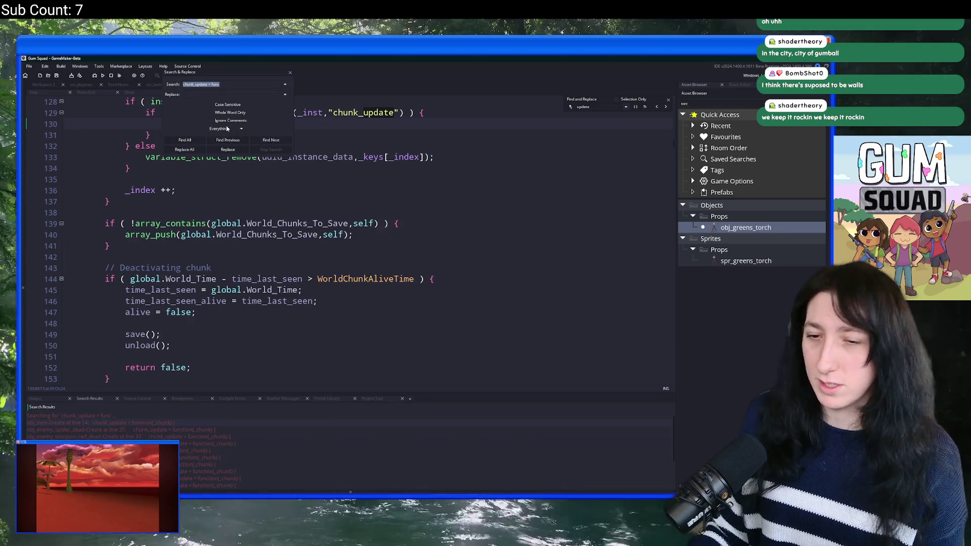
Inspect obj_item's Create-event chunk_update, then close it and Search & Replace, returning to scr_world_chunks.
double_click(176, 422)
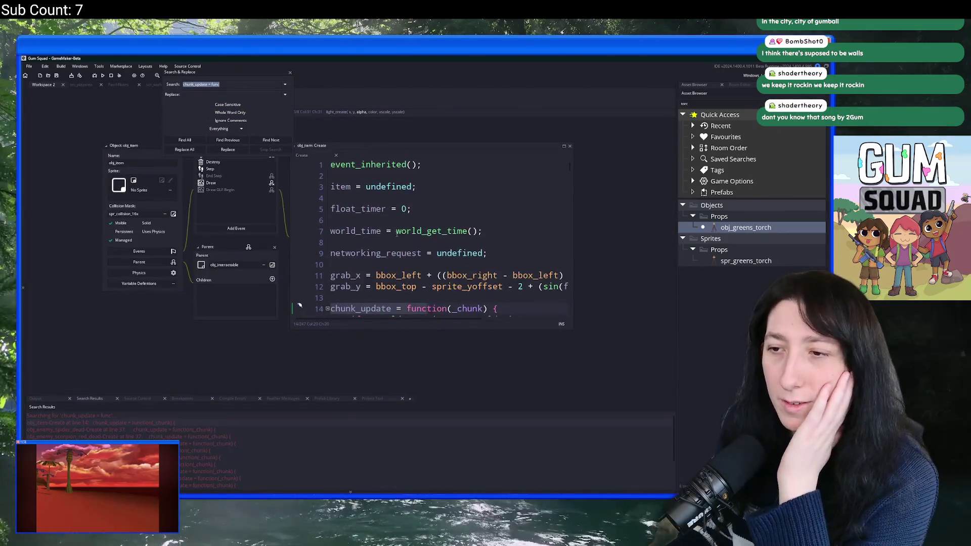
left_click(344, 260)
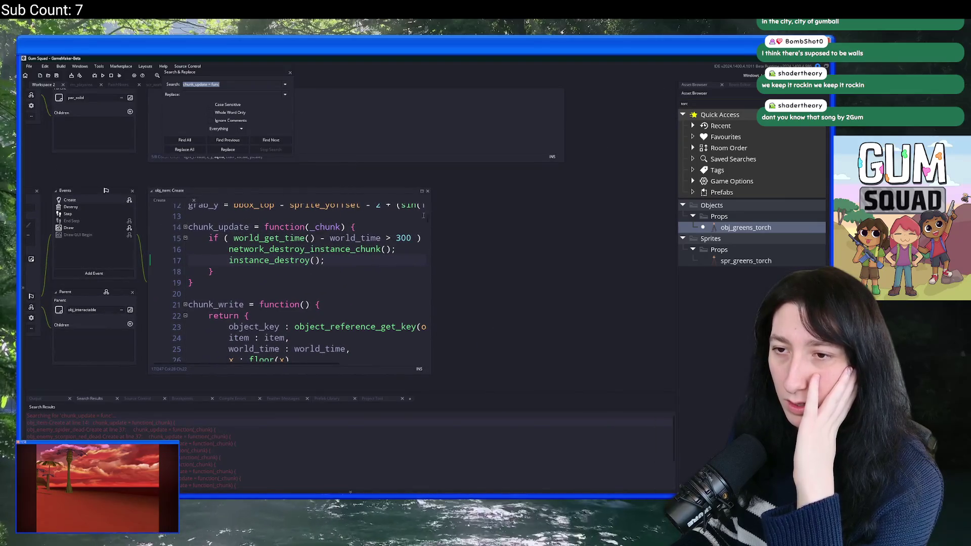
left_click_drag(431, 212, 499, 212)
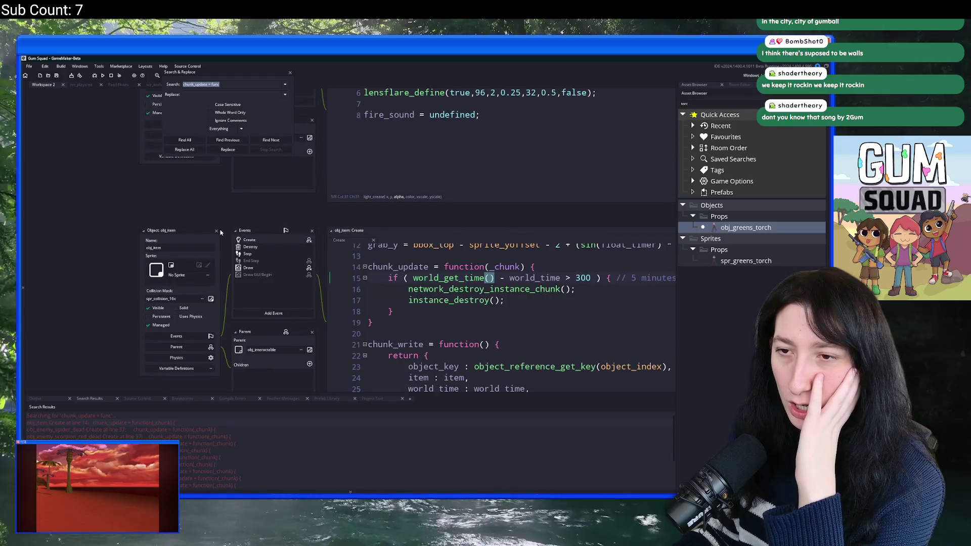
left_click(216, 232)
scroll(181, 451, "down", 3)
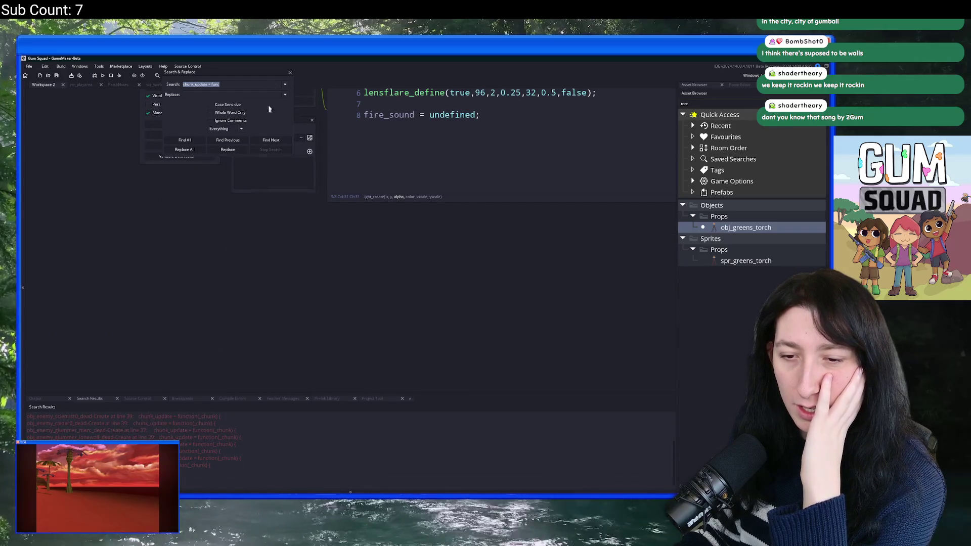
left_click(284, 76)
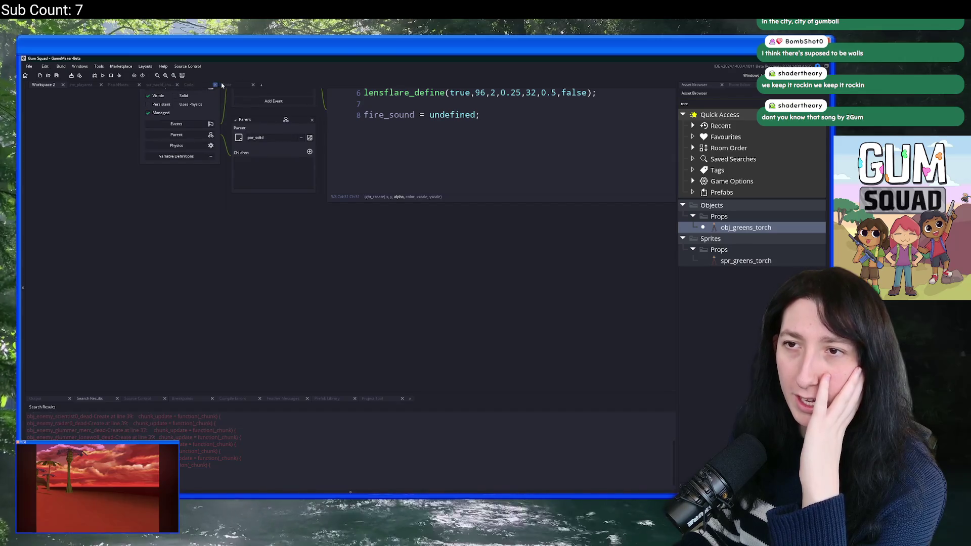
left_click(223, 85)
scroll(217, 239, "up", 3)
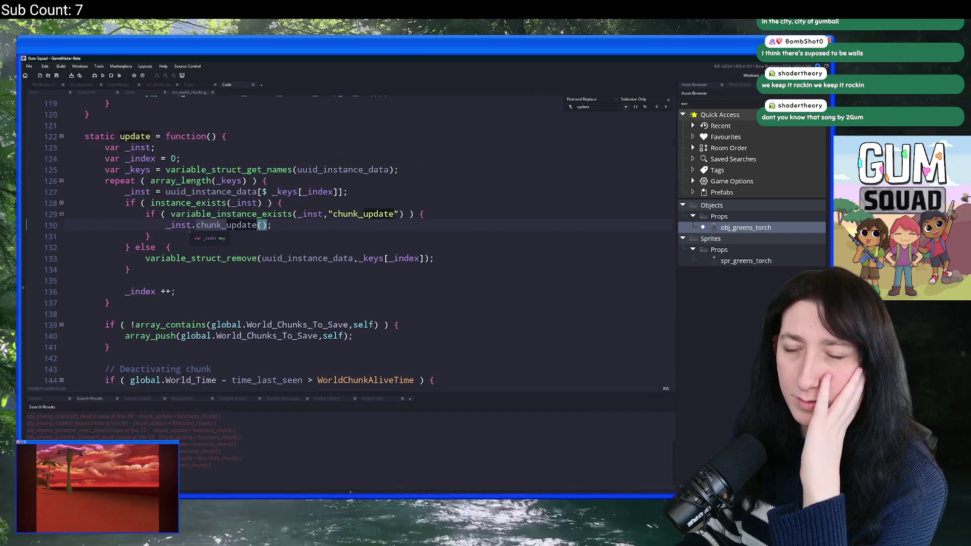
Scroll the scr_world_chunks update function, then return to the Step event's is_loaded check near line 86.
scroll(221, 296, "down", 3)
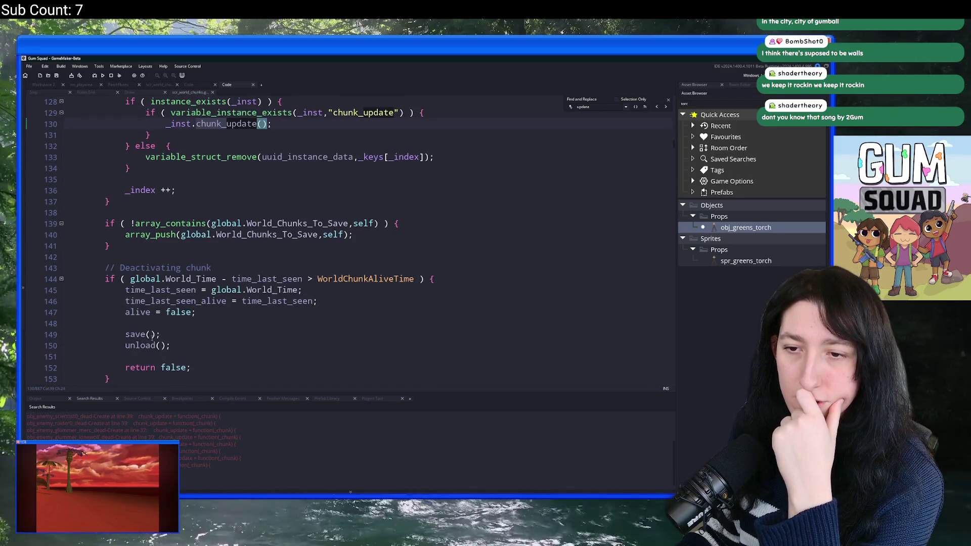
left_click(285, 279)
scroll(177, 291, "up", 4)
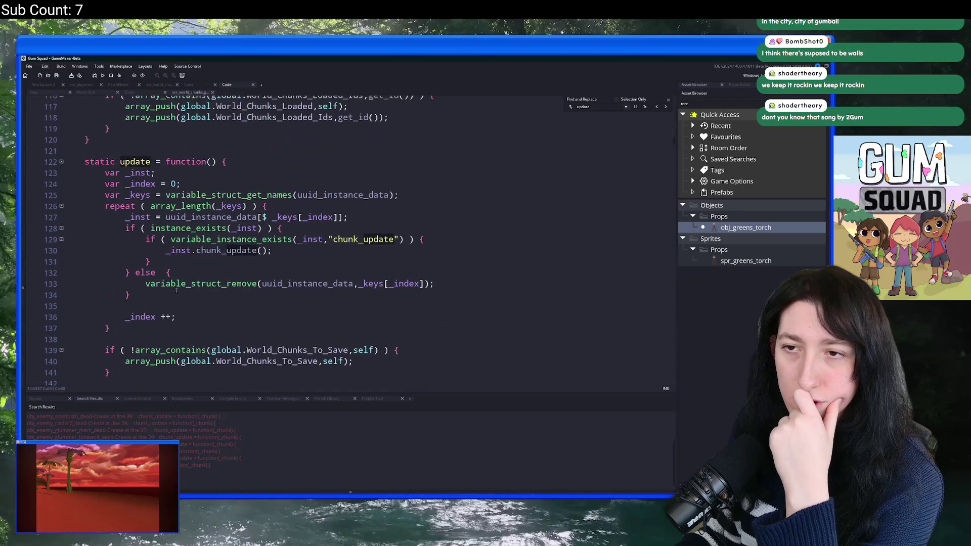
scroll(173, 285, "down", 1)
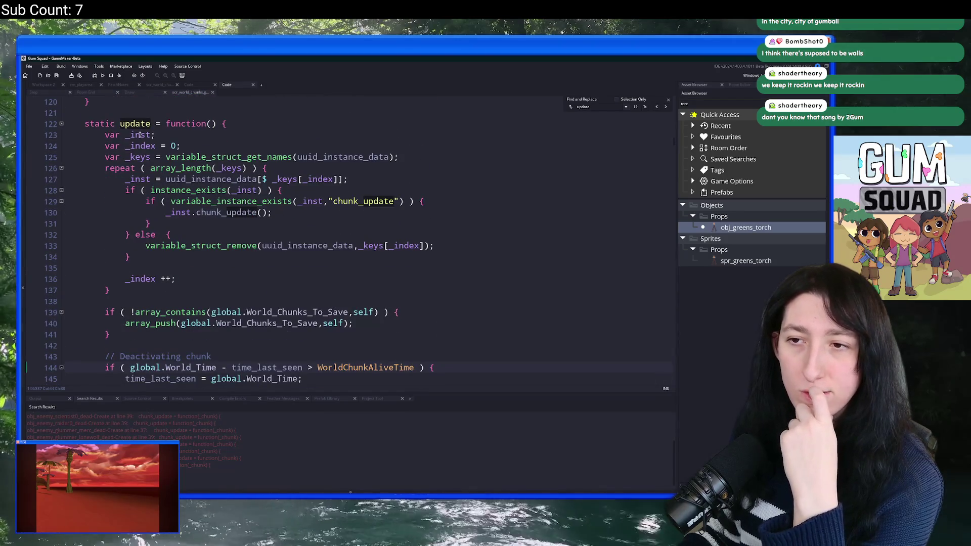
left_click(131, 92)
left_click(86, 92)
left_click(34, 92)
scroll(188, 288, "down", 2)
scroll(188, 289, "down", 2)
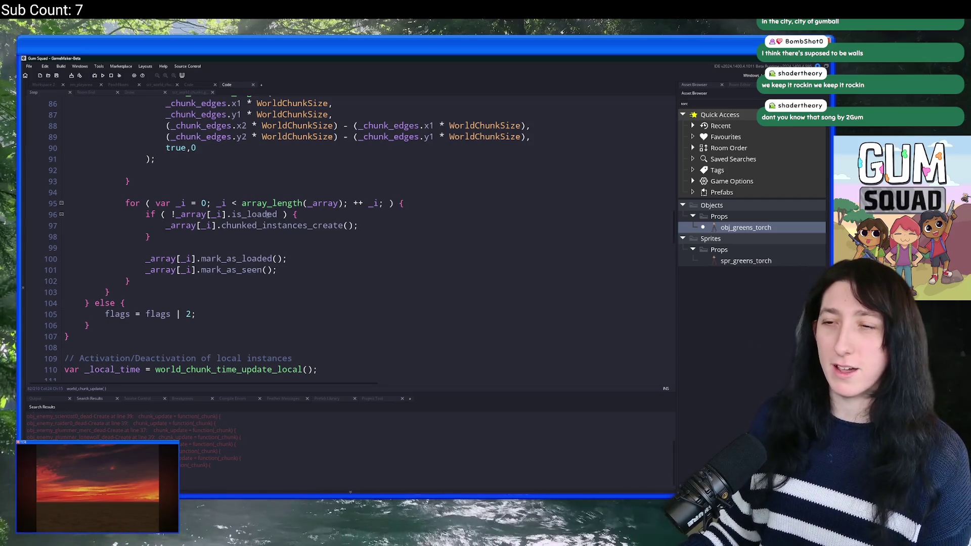
left_click(255, 215)
Rename the is_loaded check on line 96 to is_chunked_instances_loaded.
key("ctrl+Delete")
type("cchunk")
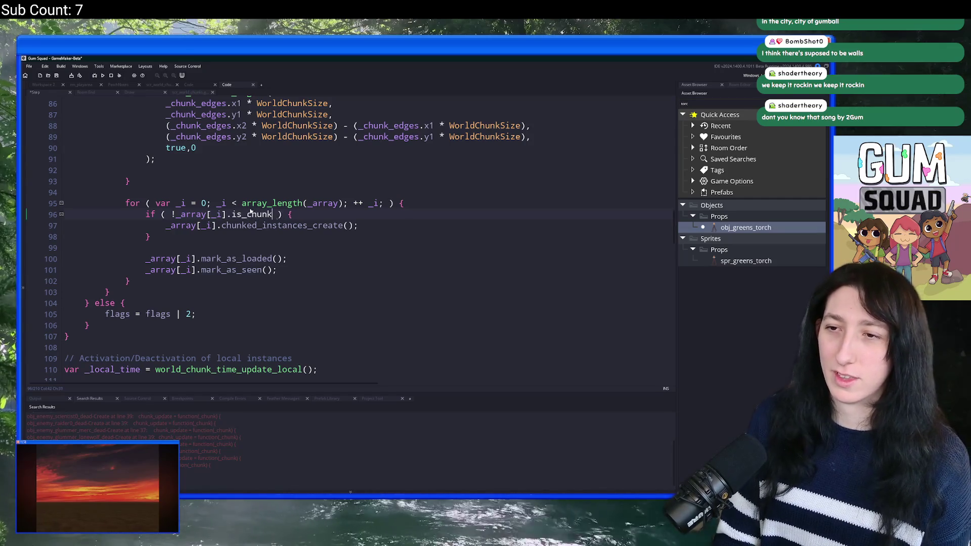
type("edk")
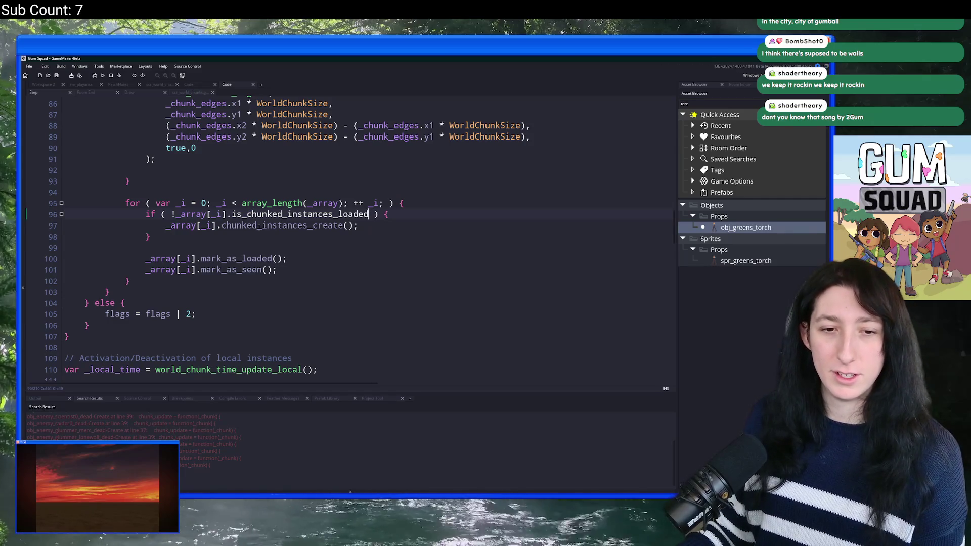
double_click(359, 217)
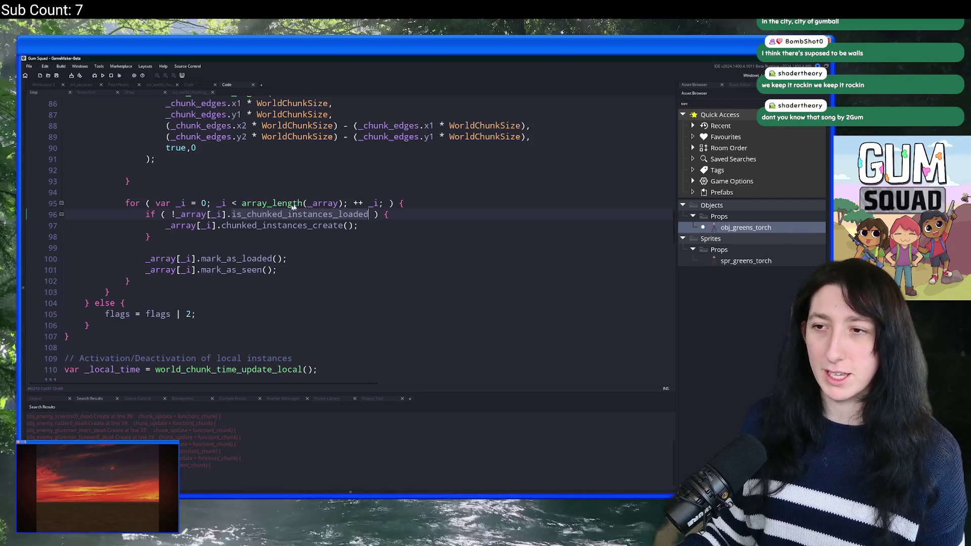
left_click(365, 225)
scroll(369, 212, "up", 2)
scroll(303, 228, "up", 7)
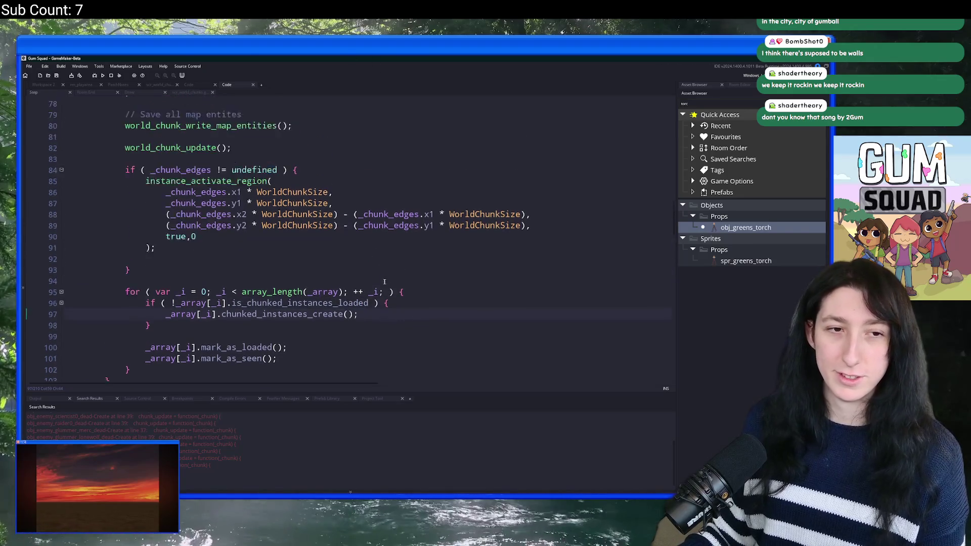
scroll(192, 151, "down", 4)
scroll(192, 152, "down", 2)
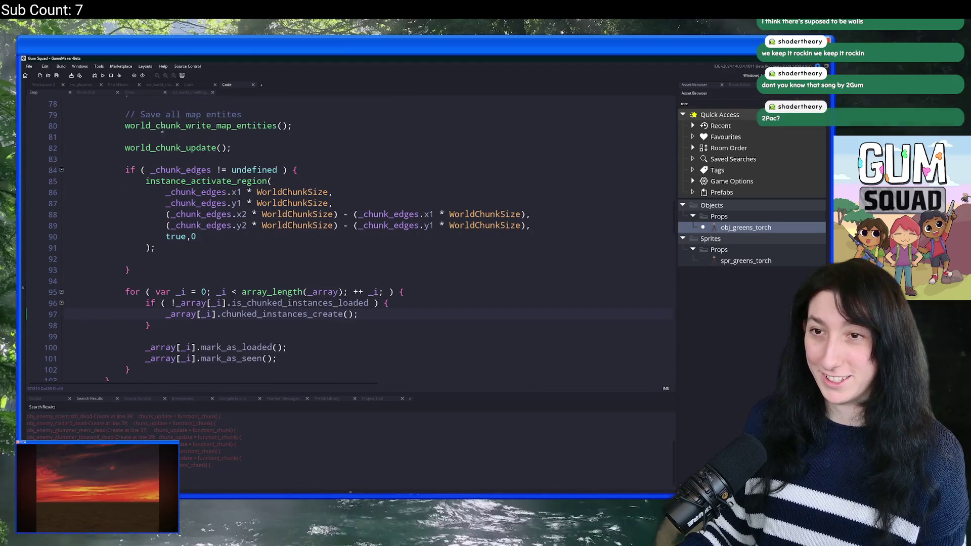
Add is_chunked_instances_loaded = false; inside chunked_instances_destroy in scr_world_chunks.
left_click(173, 93)
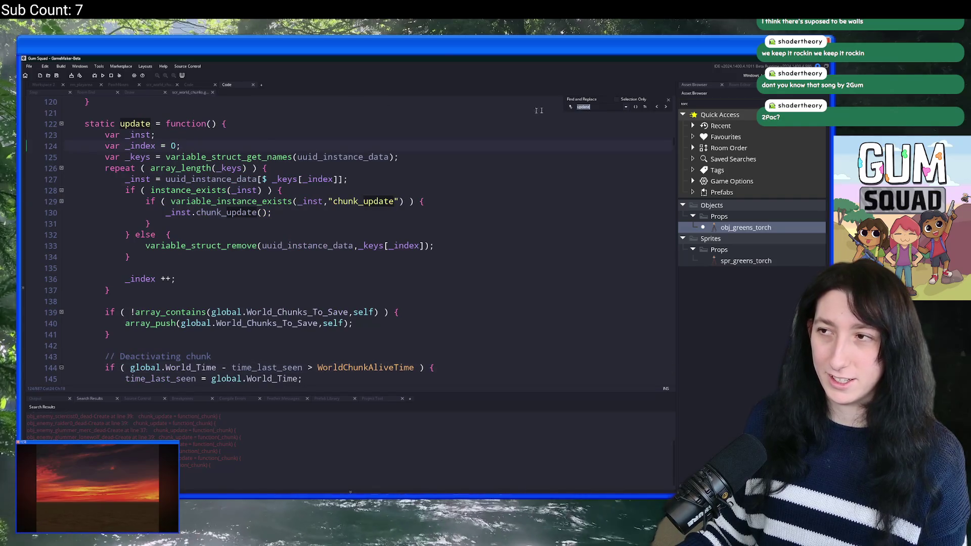
type("chunked_ins")
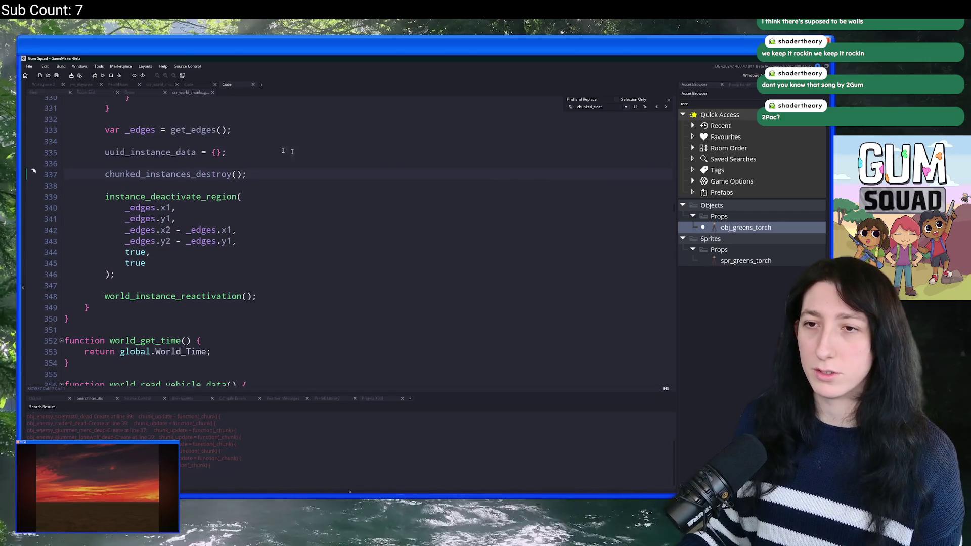
double_click(217, 174)
key("F12")
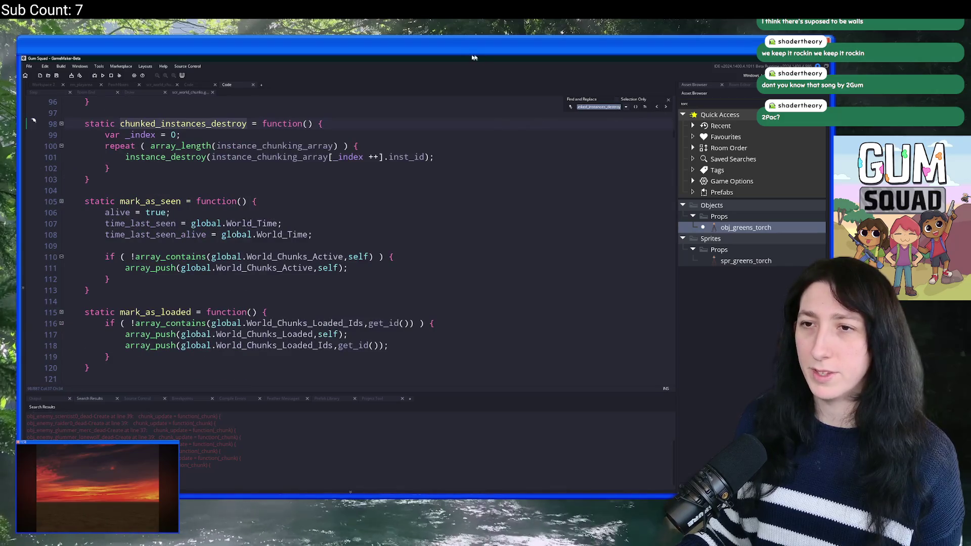
left_click(458, 131)
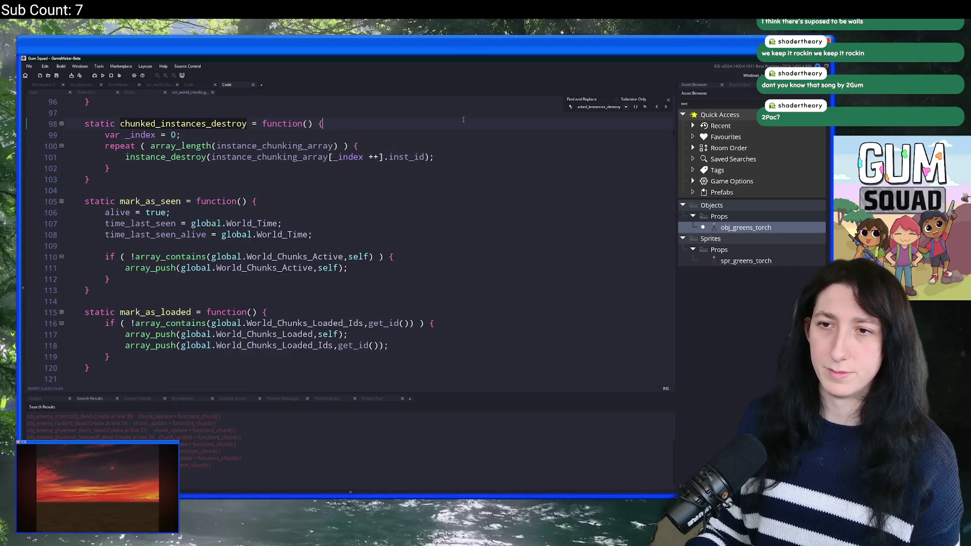
key("Return")
type("is_chunked_instances_loaded = false;")
key("Return")
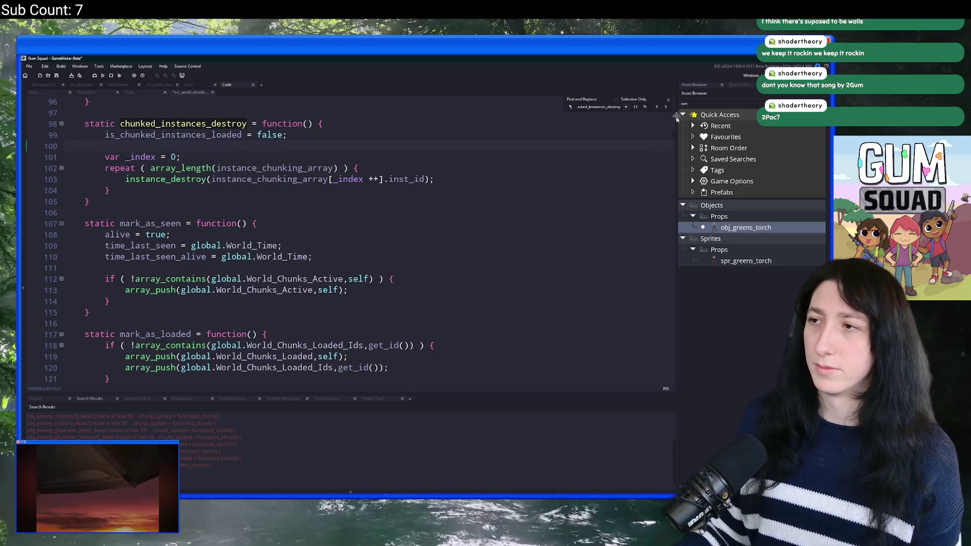
Add is_chunked_instances_loaded = true; at the start of chunked_instances_create.
left_click(665, 107)
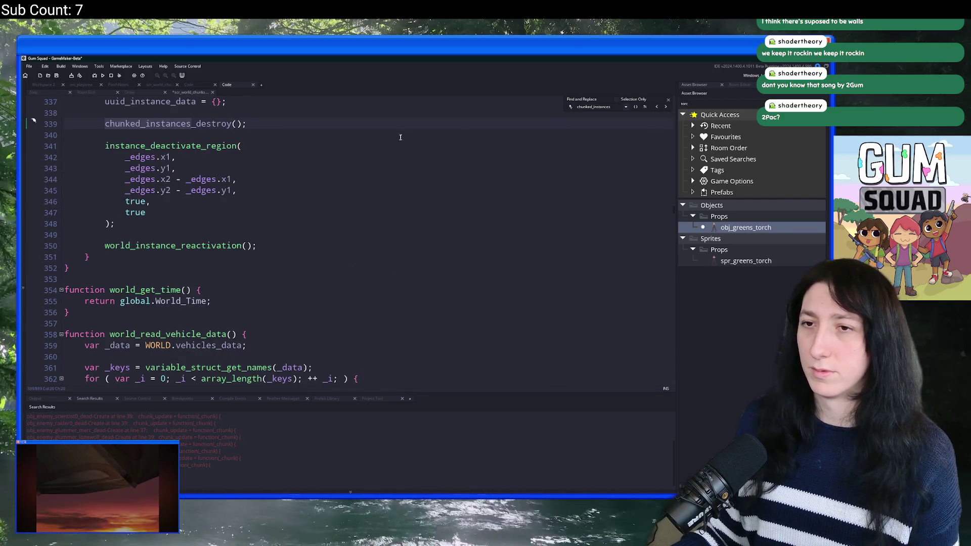
left_click(657, 107)
left_click(657, 107)
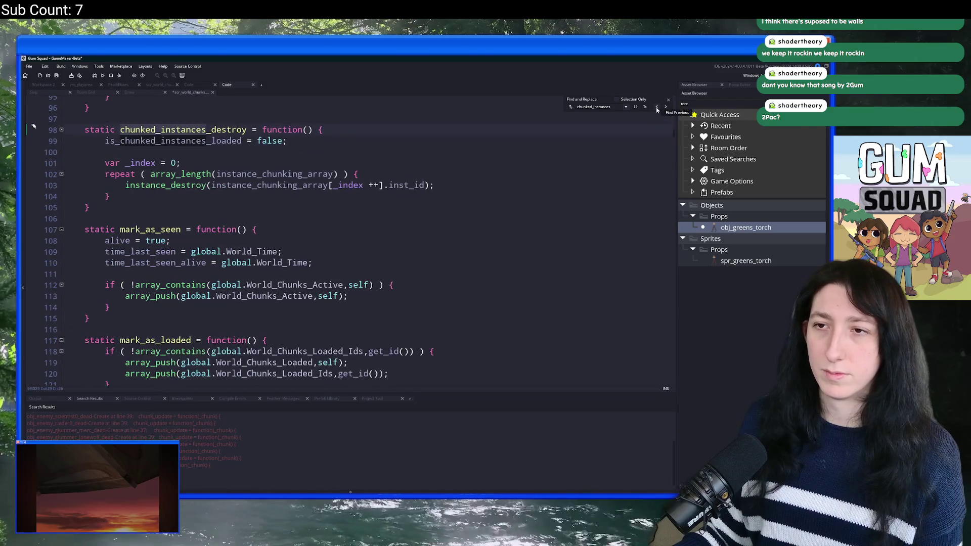
left_click(657, 107)
left_click(371, 121)
key("Return")
type("is_chunked_instances_loaded ")
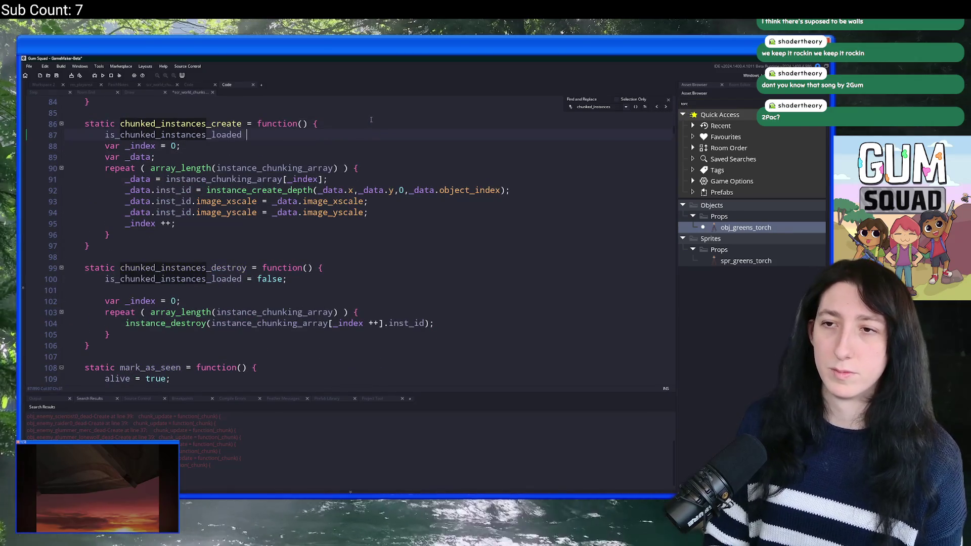
type("= true;")
key("Return")
Run the game, close it, and remove the if block's closing brace after line 97.
key("F5")
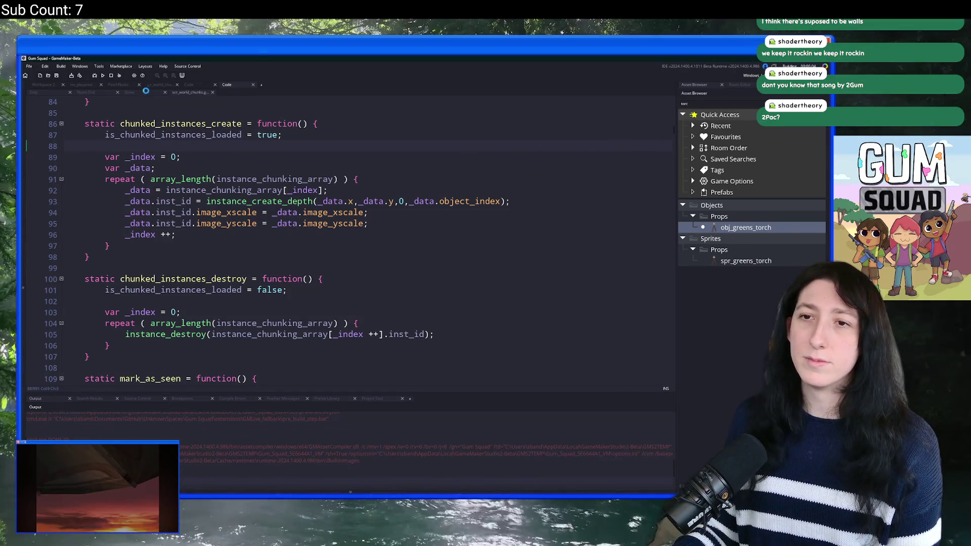
left_click(126, 93)
scroll(116, 94, "up", 2)
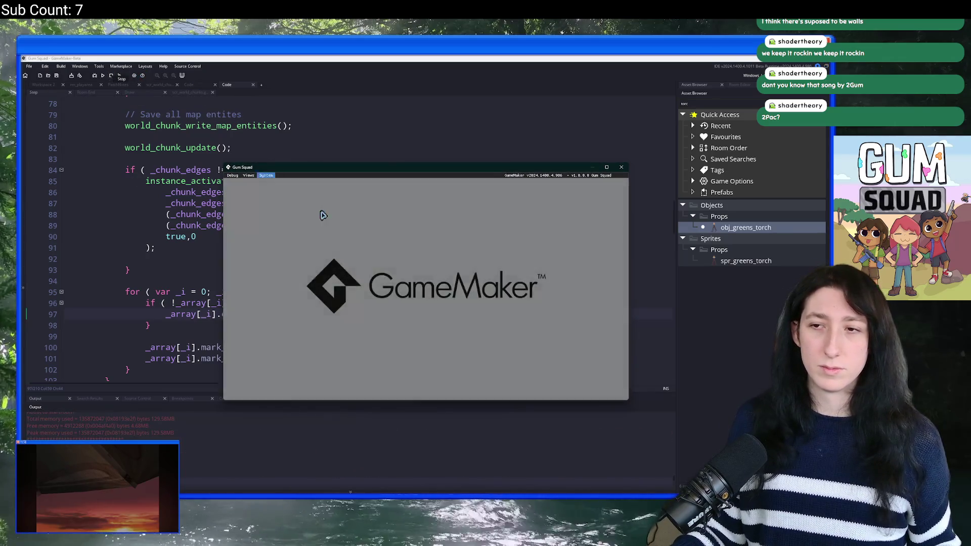
left_click(622, 167)
left_click(165, 314)
key("Down")
key("BackSpace")
key("BackSpace")
key("BackSpace")
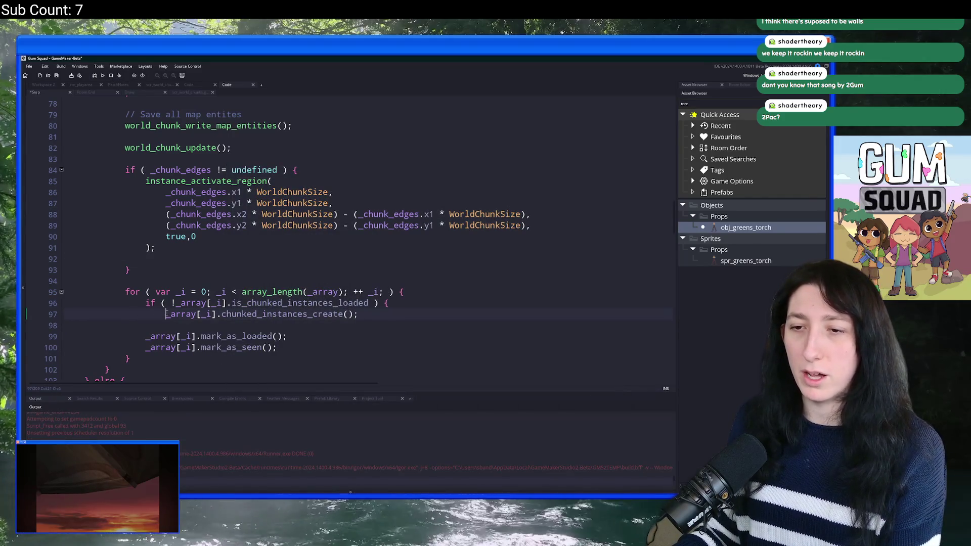
Delete the is_chunked_instances_loaded if statement around the Step loop's create call.
double_click(362, 303)
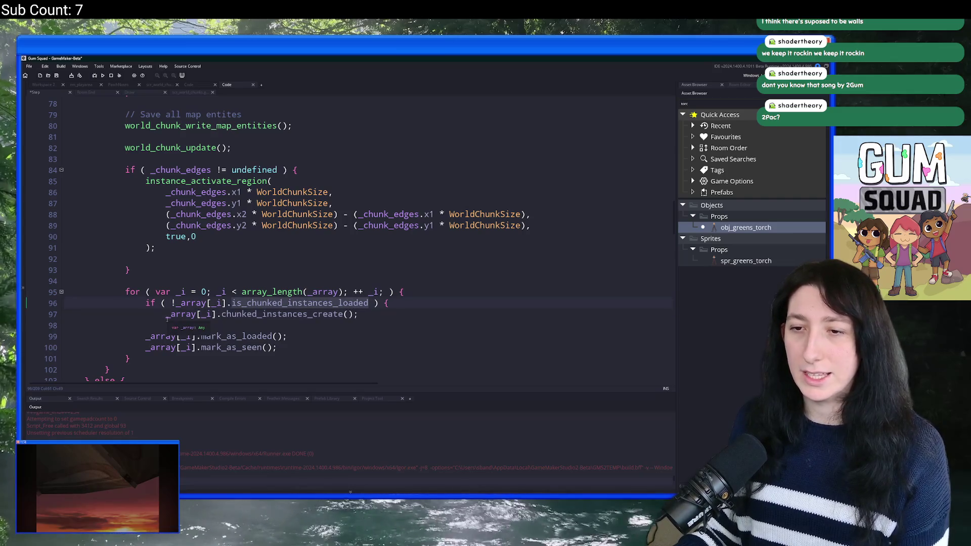
left_click_drag(167, 319, 147, 303)
key("Delete")
Start an if ( is_chunked_instances_loaded ) { line at the top of chunked_instances_create.
double_click(263, 305)
key("ctrl+f")
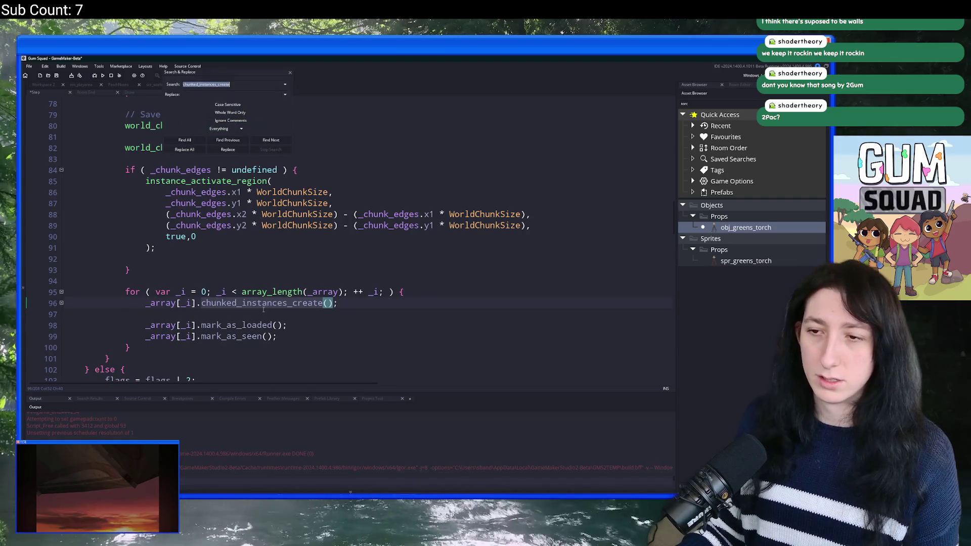
type(" = func")
key("Return")
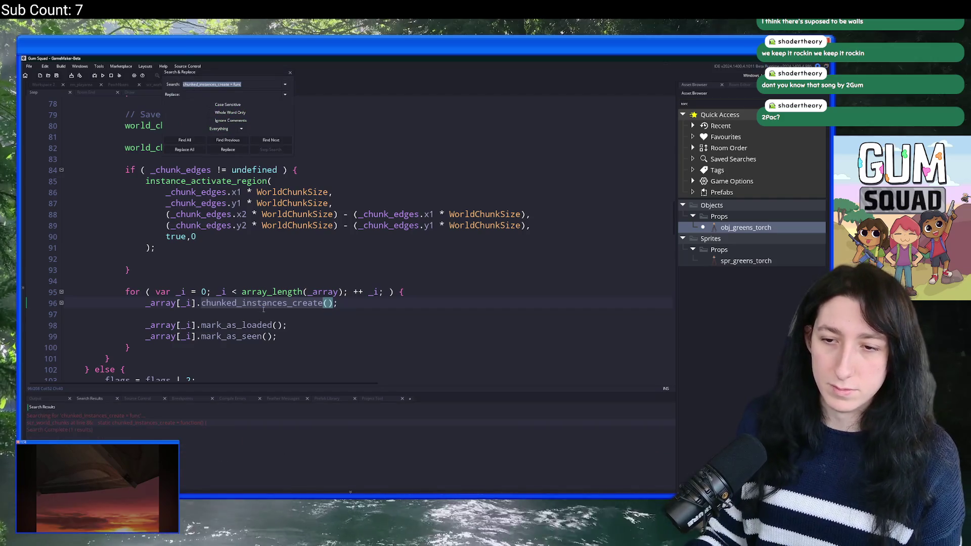
double_click(184, 423)
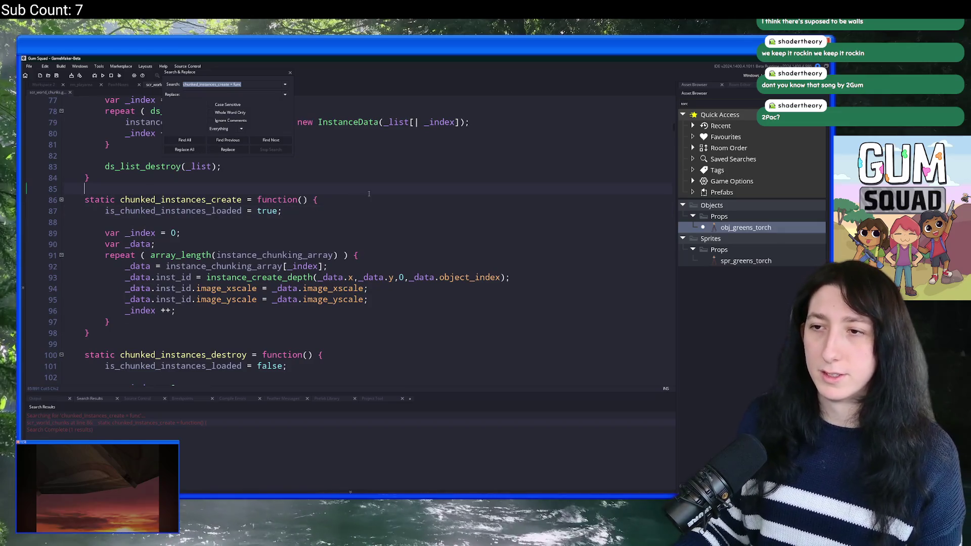
key("Escape")
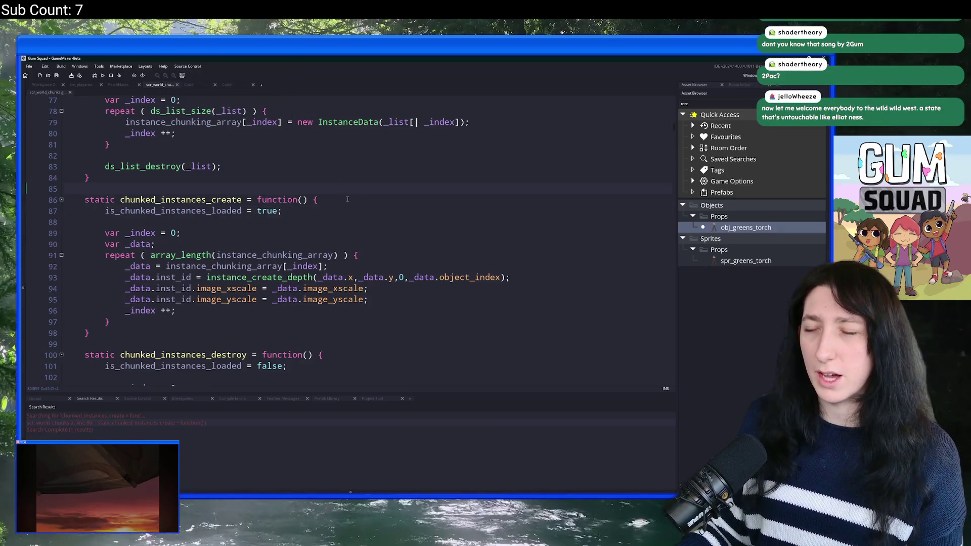
key("Return")
type("if ")
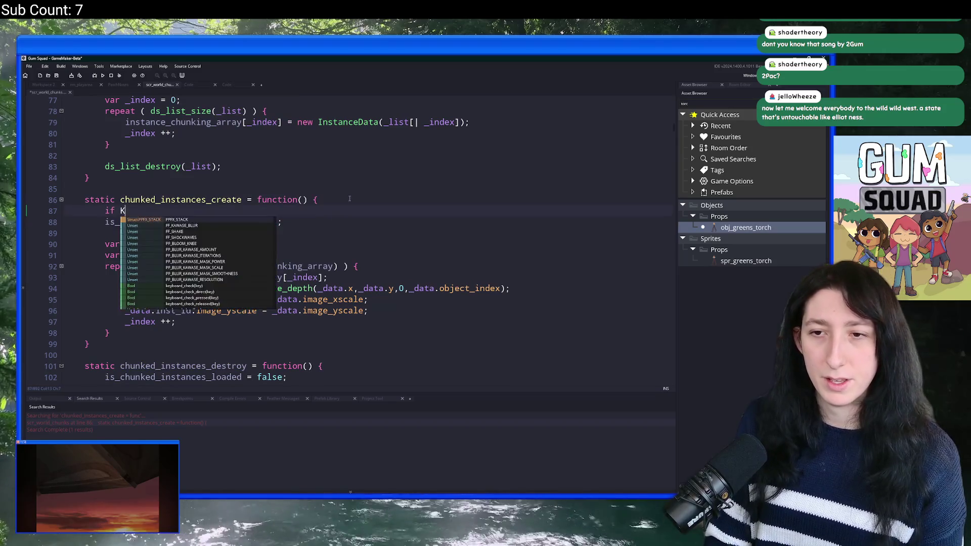
type("( is_chunked_instances_loaded")
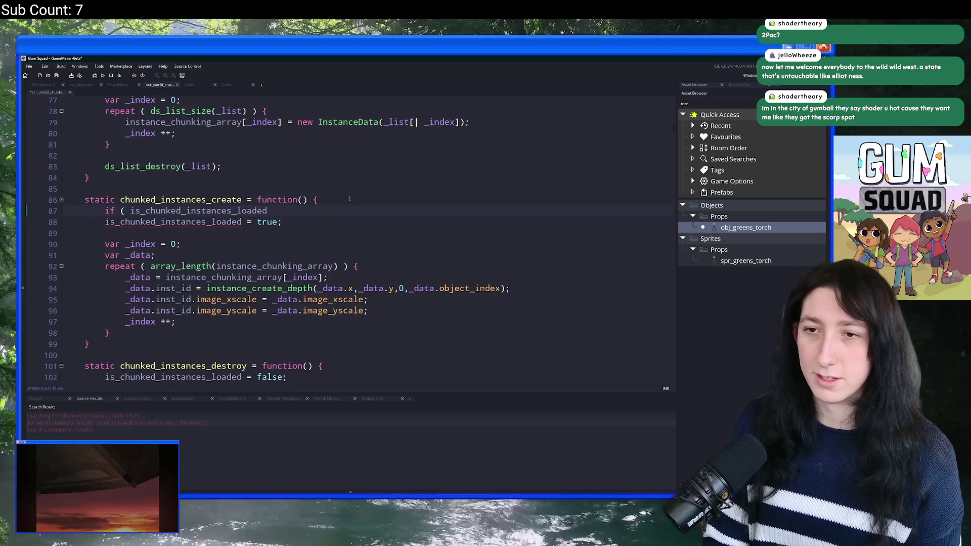
type(" ) {")
Close the if block, indent the create body, and negate the check to !is_chunked_instances_loaded.
left_click(162, 330)
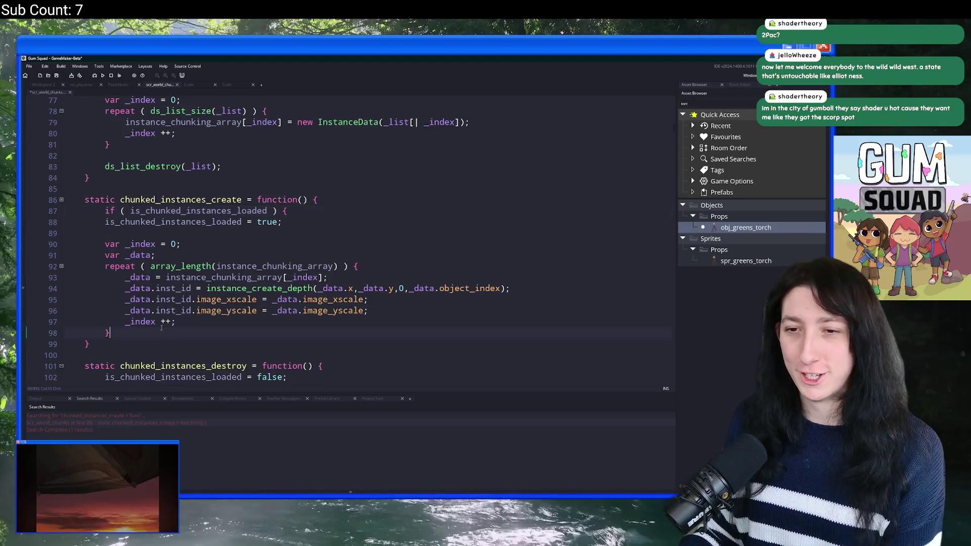
key("Return")
type("}")
mouse_move(161, 331)
left_mouse_down()
mouse_move(111, 233)
mouse_move(120, 221)
left_mouse_up()
key("Tab")
left_click(131, 211)
type("!")
key("BackSpace")
type("!")
Wrap chunked_instances_destroy's body in a pasted is_chunked_instances_loaded if block.
scroll(200, 301, "down", 2)
scroll(199, 301, "down", 2)
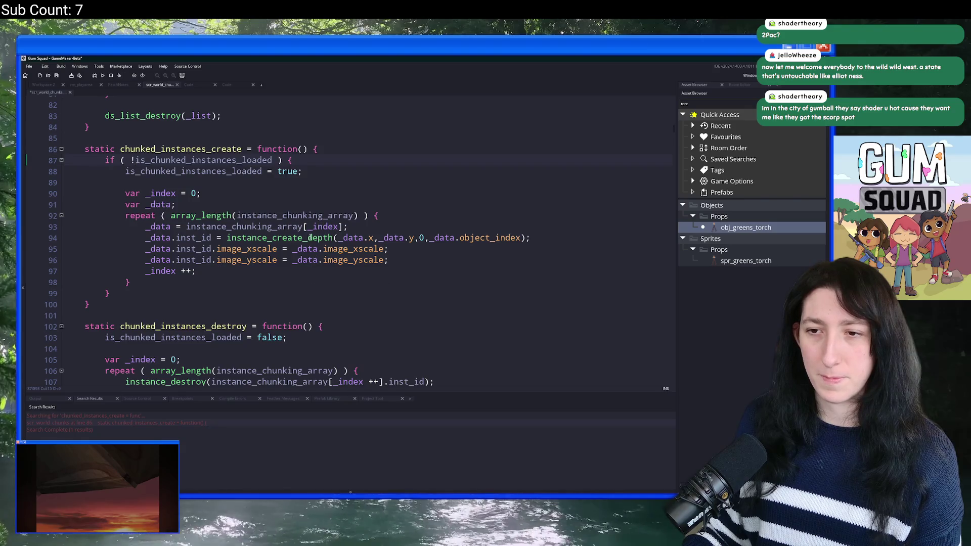
scroll(310, 238, "down", 3)
left_click(96, 111)
key("Down")
left_click(348, 290)
key("Return")
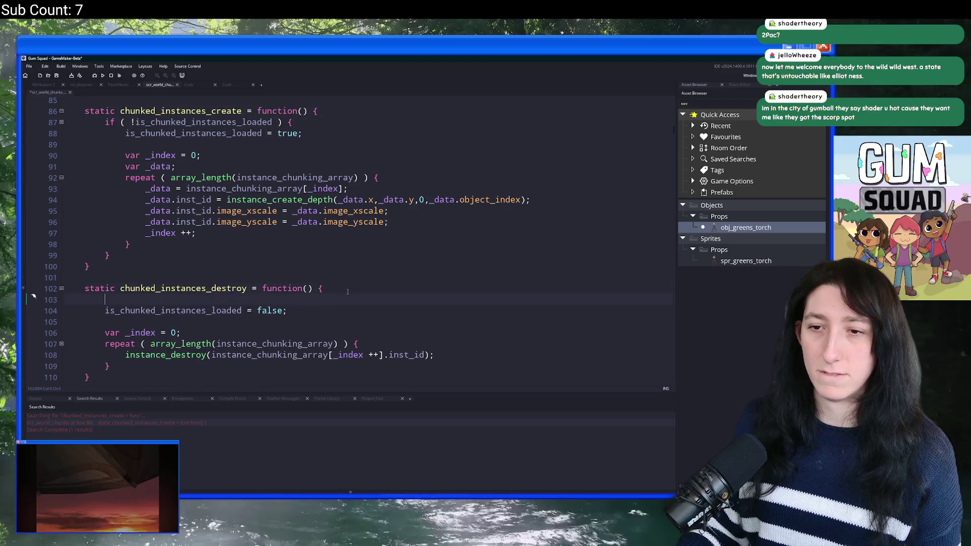
type("if ( !is_chunked_instances_loaded ) {")
scroll(262, 328, "down", 2)
key("Return")
type("}")
Indent the destroy body and remove the negation so it runs only when loaded.
left_click_drag(207, 303, 113, 247)
key("Tab")
left_click(137, 241)
key("BackSpace")
left_click(319, 232)
key("ctrl+t")
Find the 3.5 speed value in obj_player's Create event.
type("_")
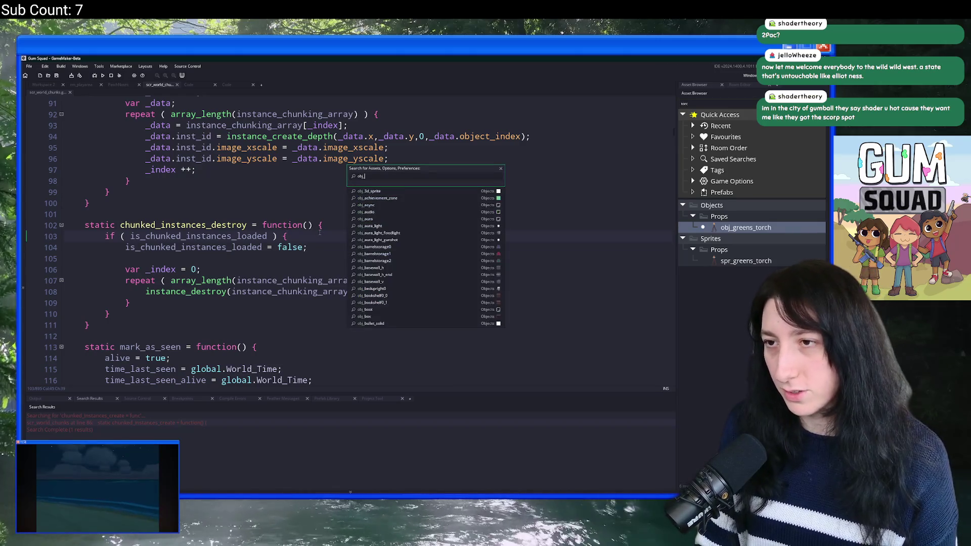
type("player")
key("Return")
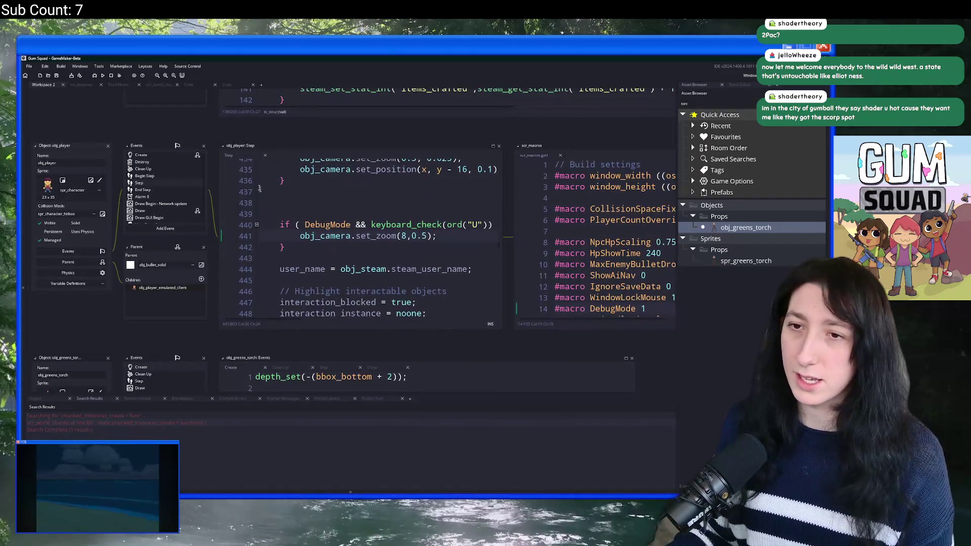
left_click(181, 158)
key("ctrl+f")
type("3.5")
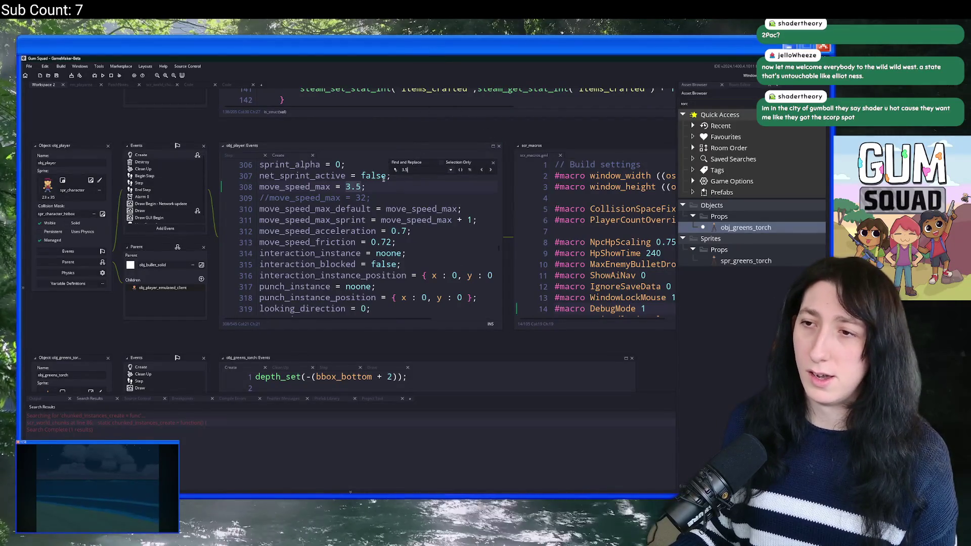
Comment out move_speed_max = 3.5, uncomment move_speed_max = 32, and run the game.
key("Home")
key("Delete")
type("m")
key("Down")
key("Delete")
key("BackSpace")
key("Up")
type("//")
left_click(494, 163)
left_click(472, 188)
key("F5")
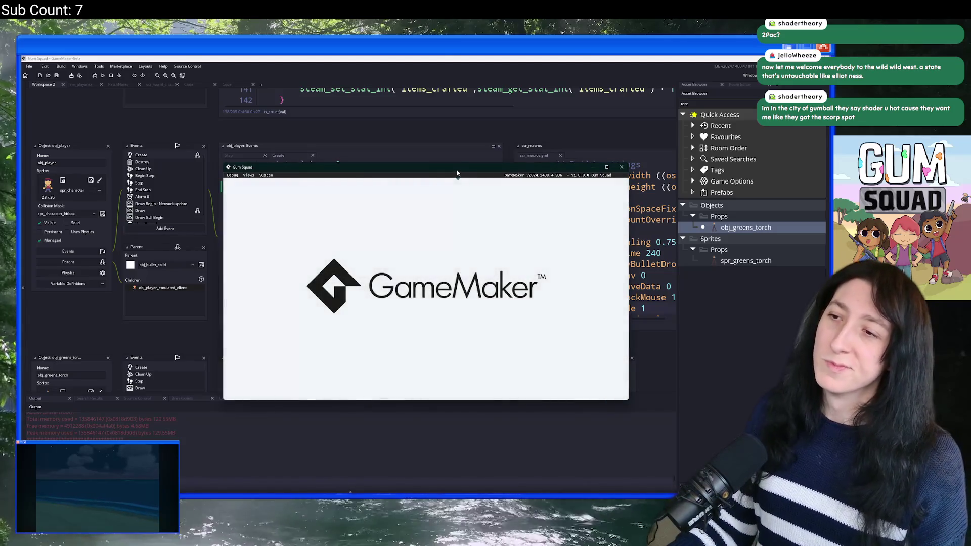
Maximize the game, create an Offline lobby from New World, and abort the resulting code error.
double_click(457, 171)
left_click(445, 246)
left_click(453, 273)
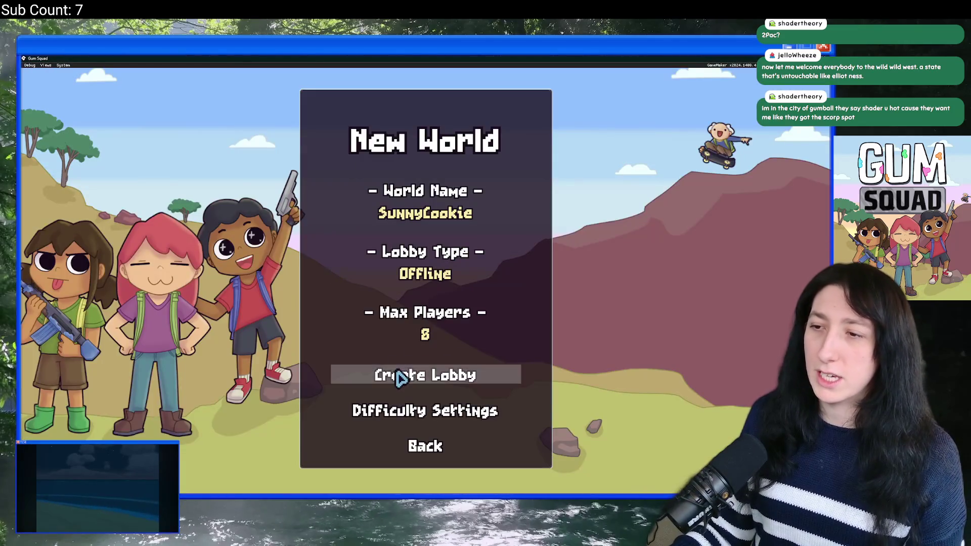
left_click(398, 376)
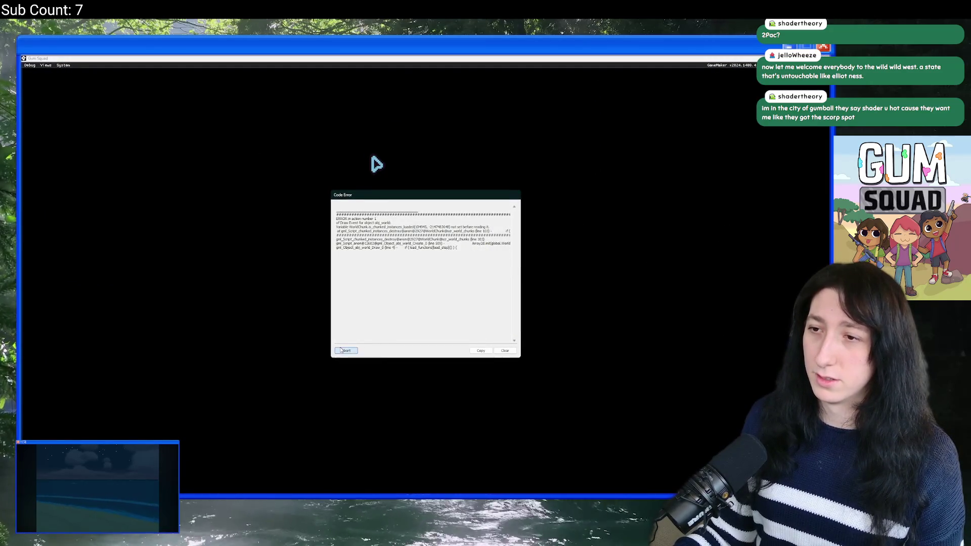
left_click(341, 350)
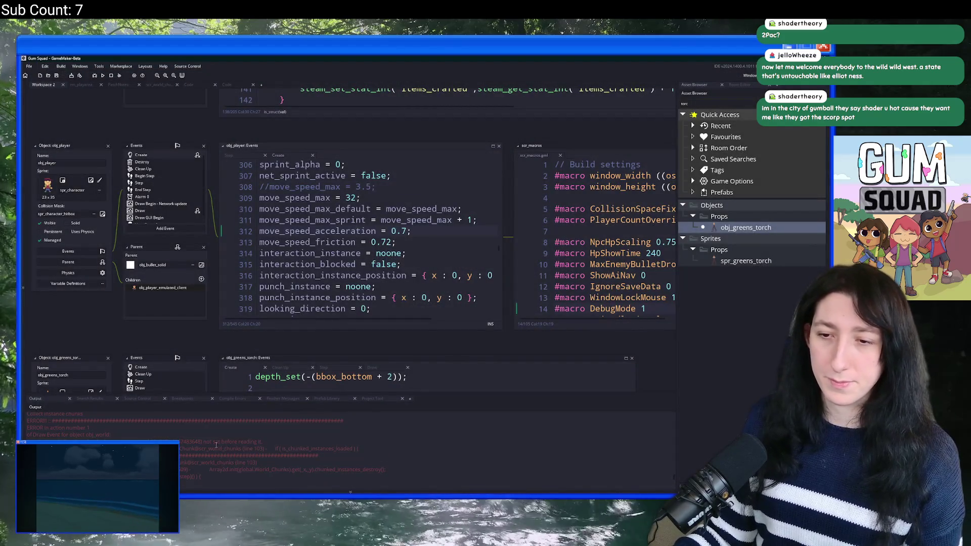
Switch between the two code workspaces to review the event code.
left_click(188, 85)
scroll(315, 309, "up", 4)
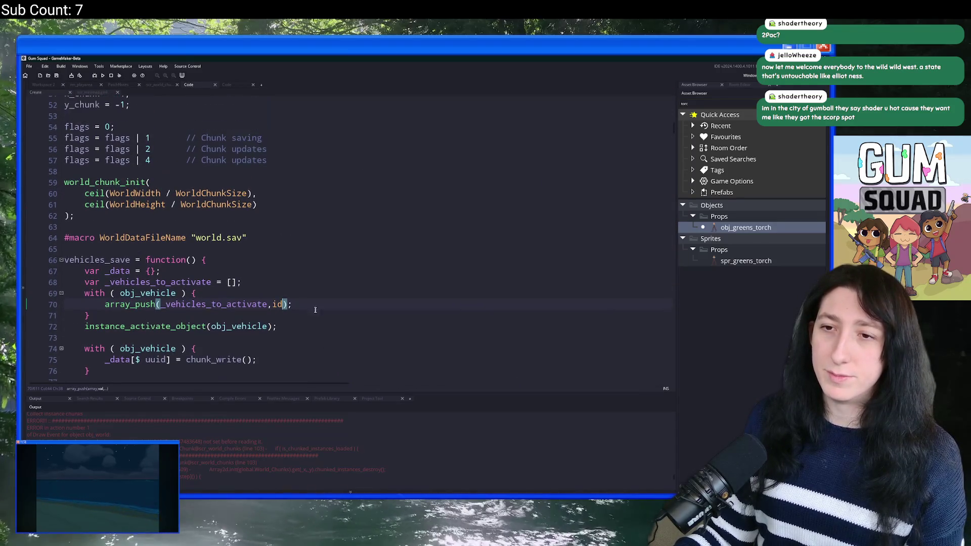
scroll(315, 309, "up", 1)
left_click(227, 85)
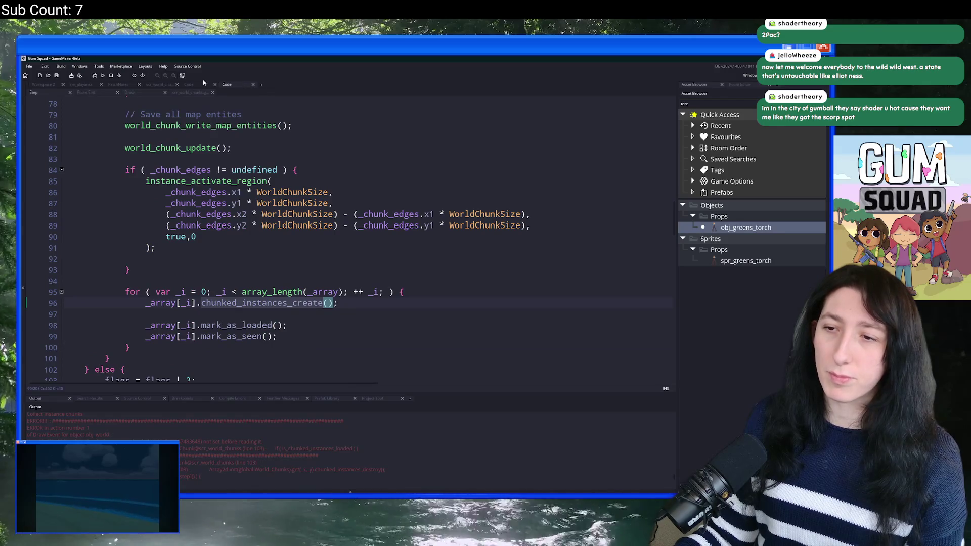
scroll(323, 372, "up", 1)
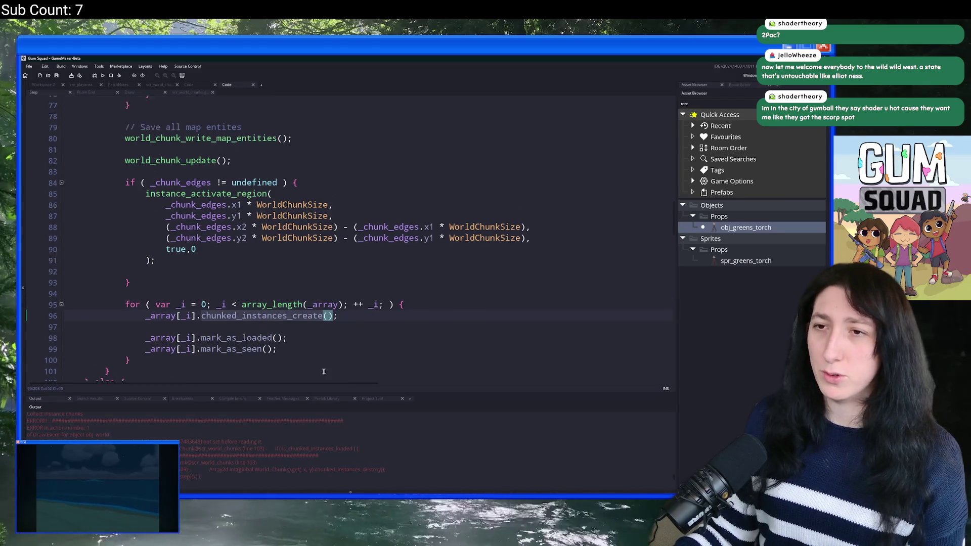
scroll(324, 372, "up", 1)
left_click(192, 85)
left_click(342, 142)
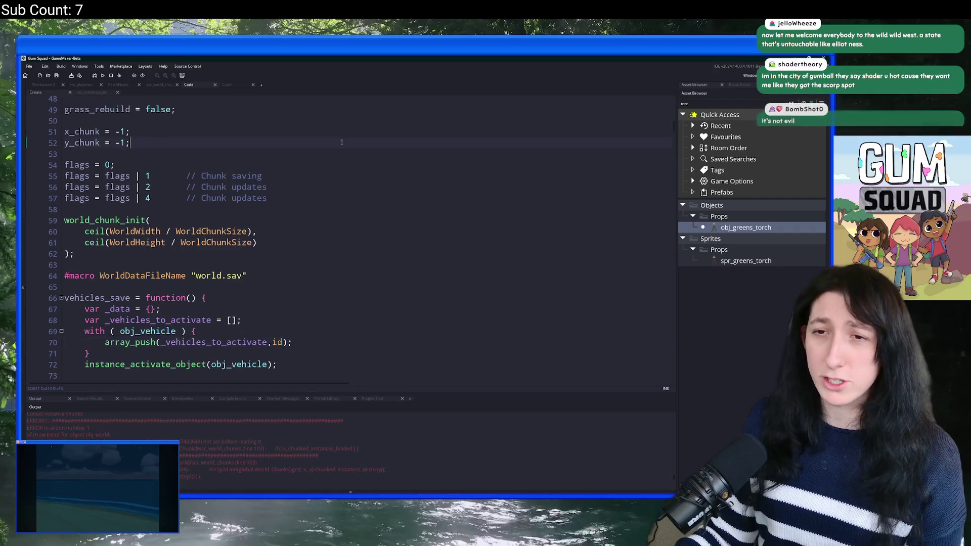
Open world_chunk_get_chunk, scroll up to the WorldChunk constructor, and save scr_world_chunks.
key("ctrl+t")
type("chunk")
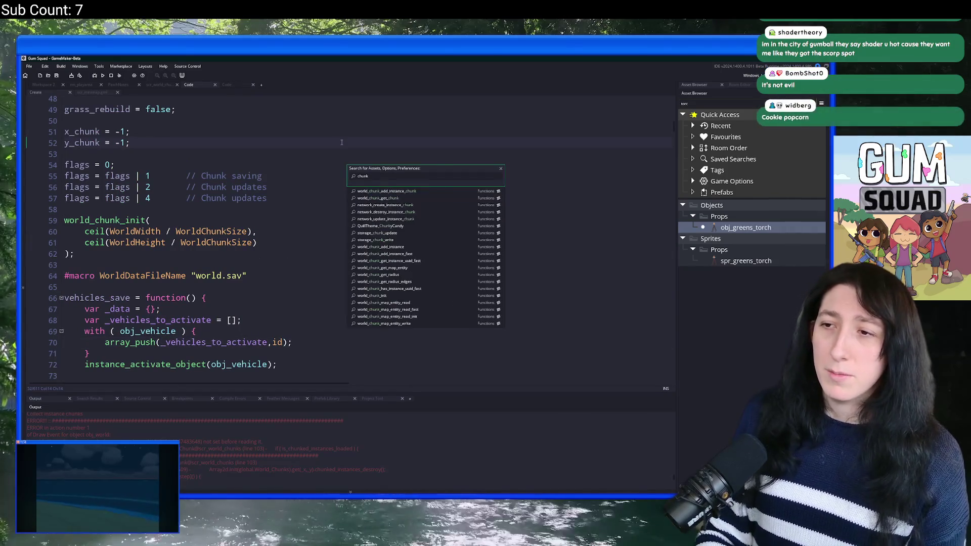
type("_get")
key("Return")
scroll(337, 116, "up", 10)
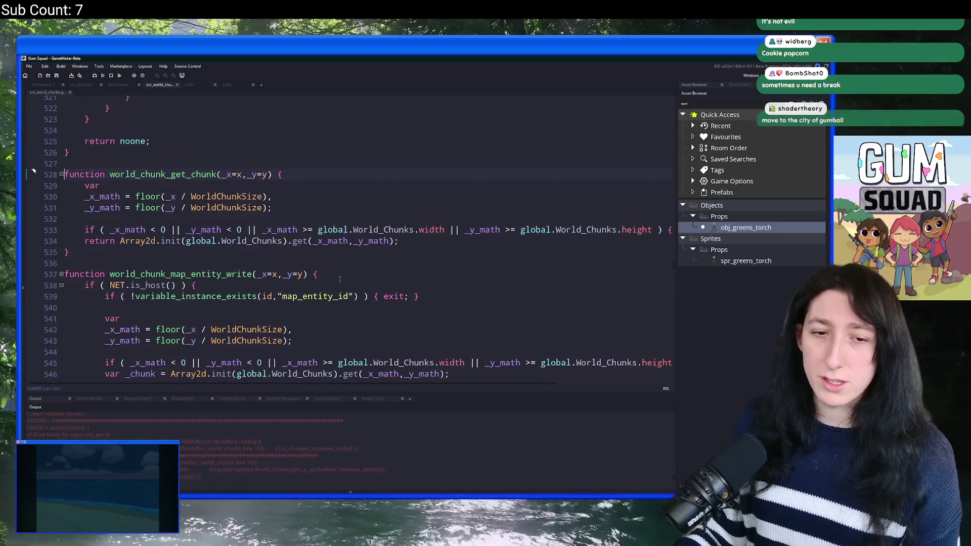
left_click_drag(673, 258, 666, 111)
scroll(337, 200, "down", 4)
left_click(337, 199)
key("ctrl+s")
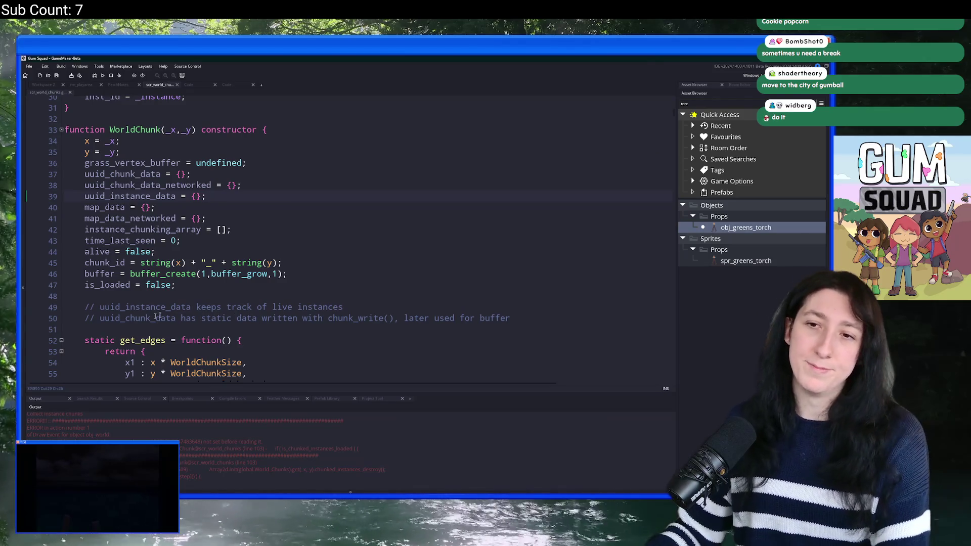
Step through the is_chunked_instances_loaded references in scr_world_chunks.
key("ctrl+f")
key("Return")
scroll(343, 188, "up", 2)
double_click(263, 185)
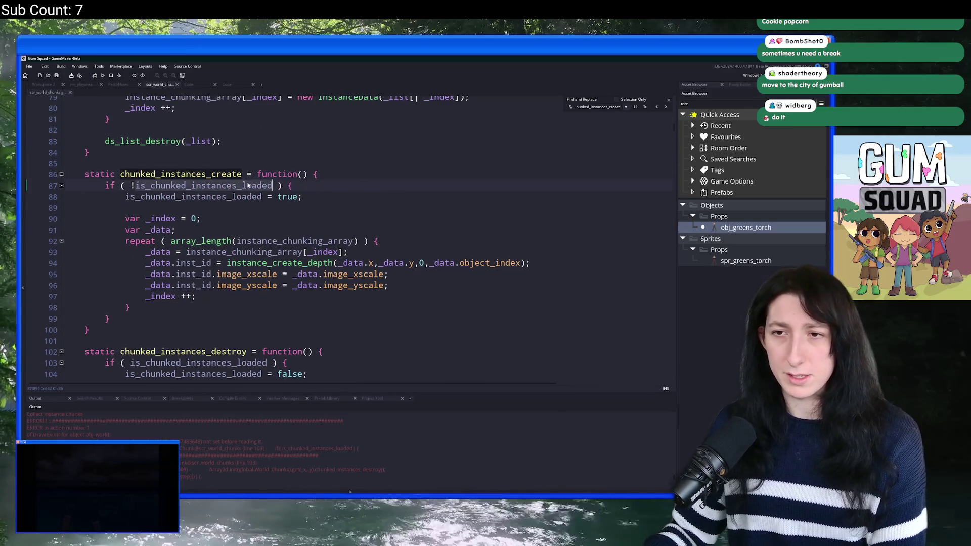
key("ctrl+f")
left_click(658, 108)
left_click(658, 107)
left_click(659, 108)
left_click(658, 108)
left_click(668, 99)
scroll(668, 306, "up", 20)
key("ctrl+a")
scroll(279, 323, "down", 8)
scroll(279, 324, "down", 3)
scroll(244, 232, "up", 3)
Add is_chunked_instances_loaded = false; after line 41 of the constructor and run the game.
left_click(247, 187)
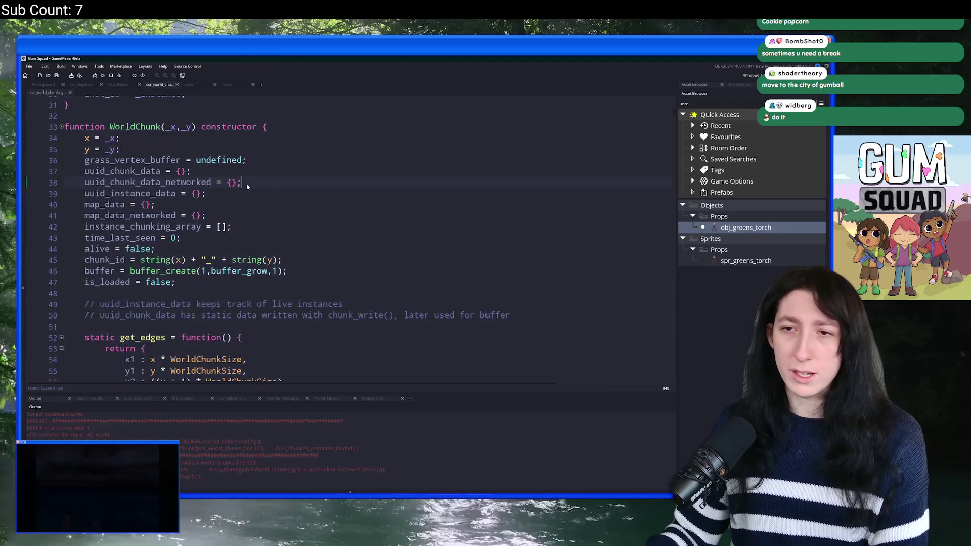
left_click(293, 213)
key("Return")
type("is_chunked_instances_loaded")
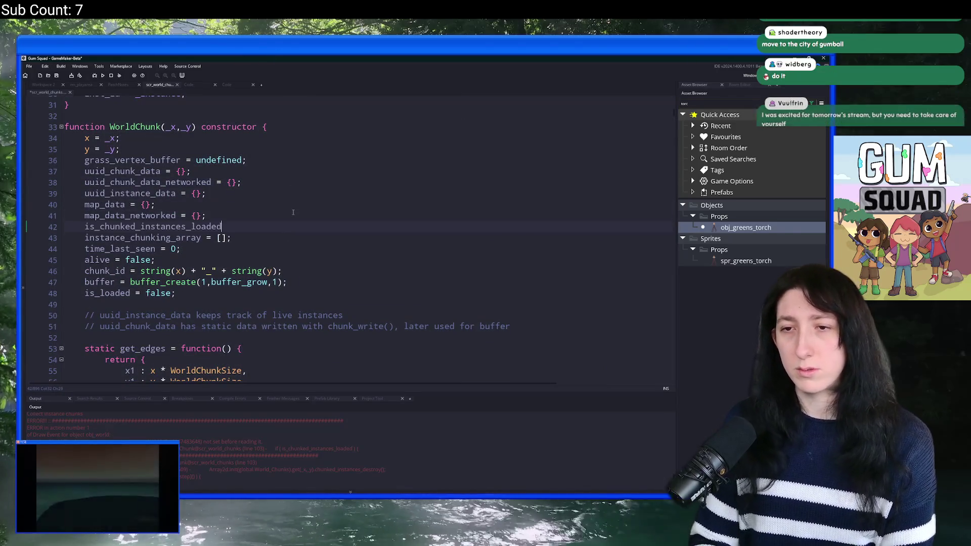
type(" = false;")
key("F5")
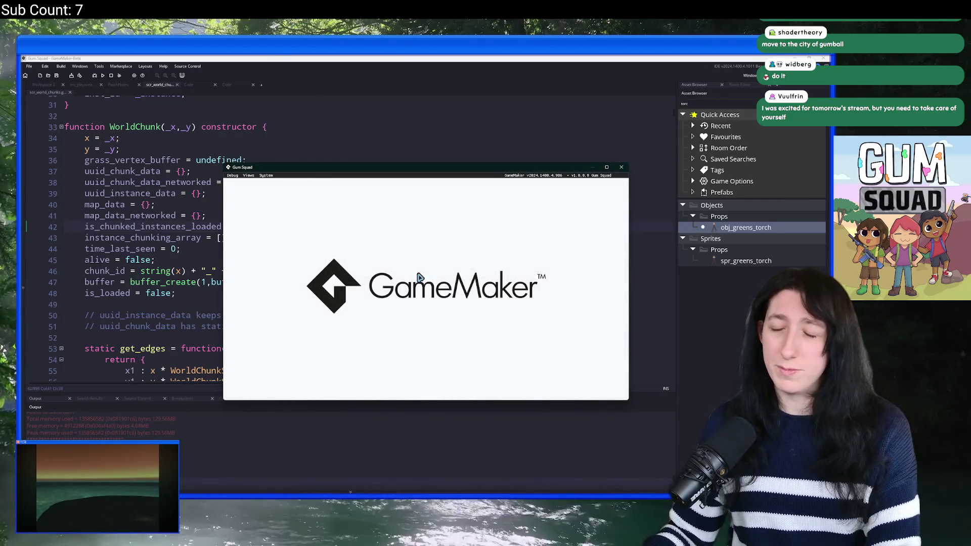
Maximize the game window and create an Offline lobby for a new world.
double_click(439, 168)
left_click(414, 241)
left_click(420, 283)
left_click(420, 383)
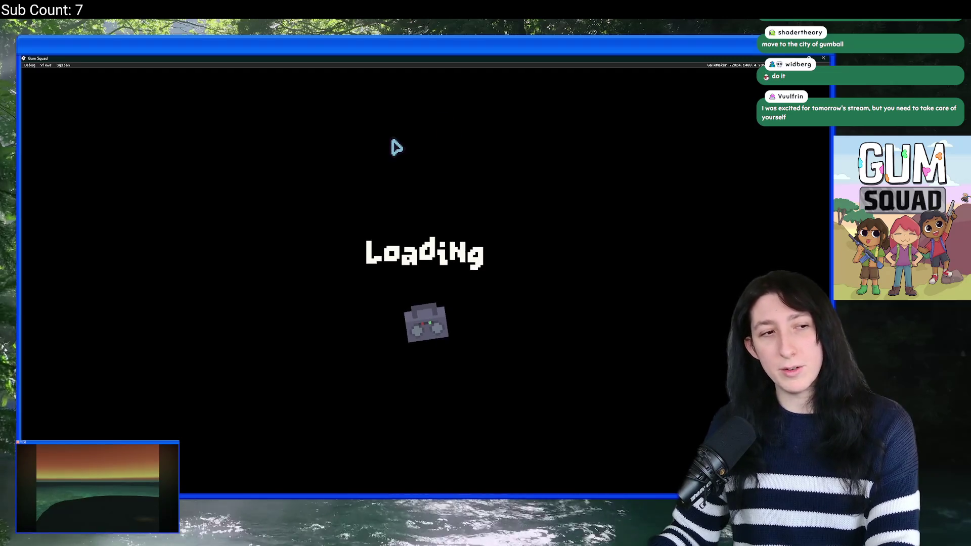
Walk the character with WASD south to the Safe Zone field and across the meadow.
key("d")
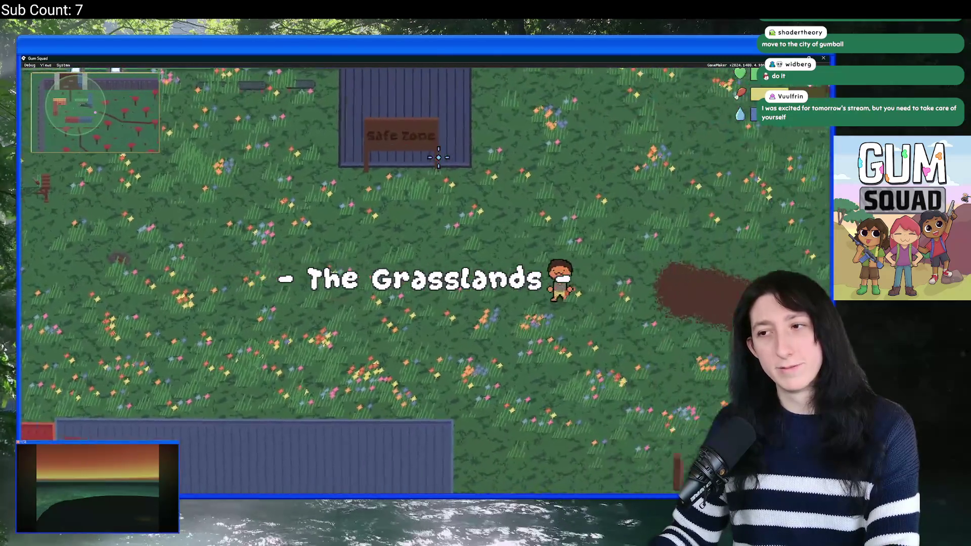
key("s")
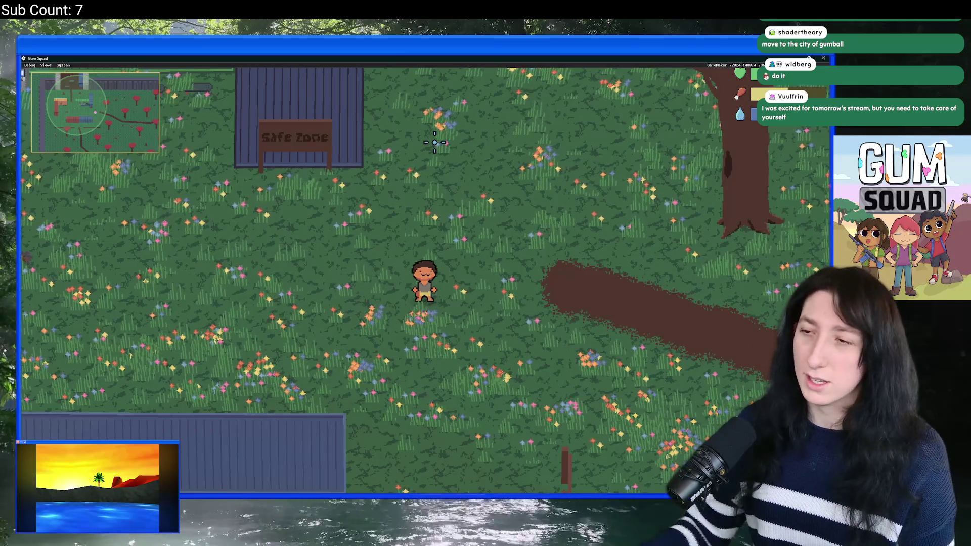
key("d")
key("a")
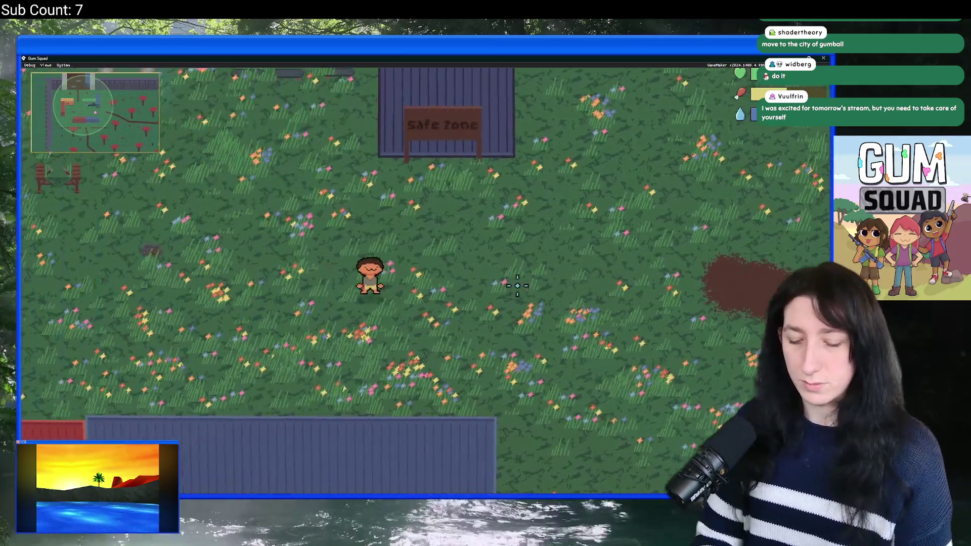
Switch to the overhead map view and pan it north and south over the fenced area.
key("m")
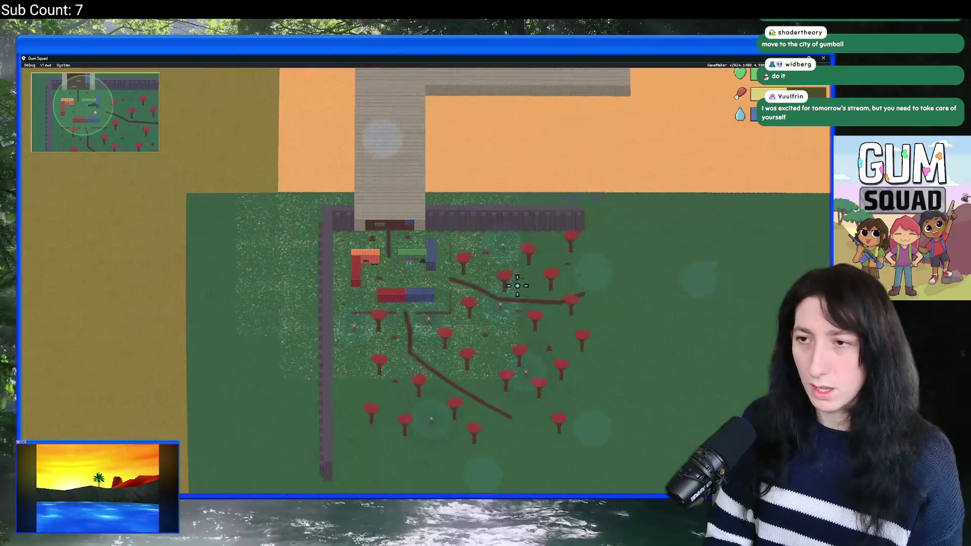
key("s")
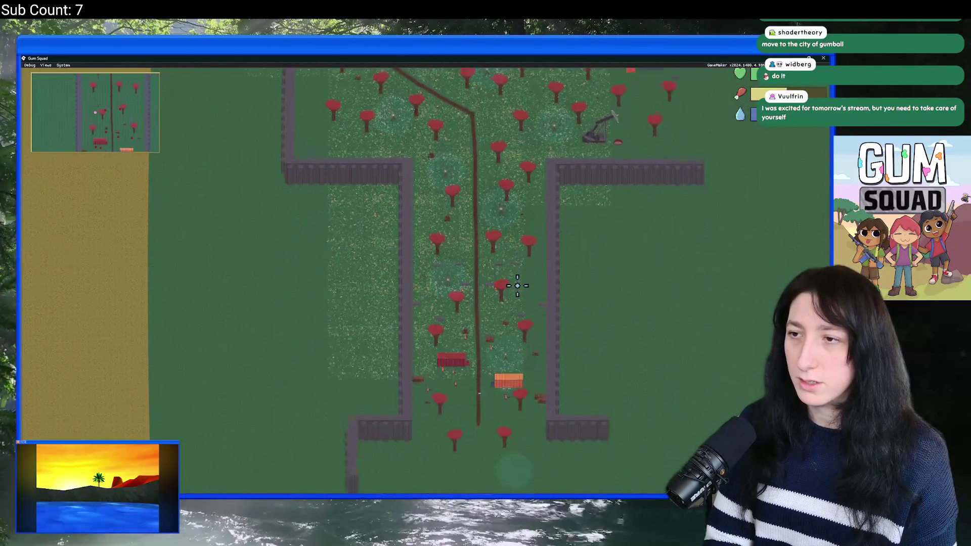
key("w")
key("w")
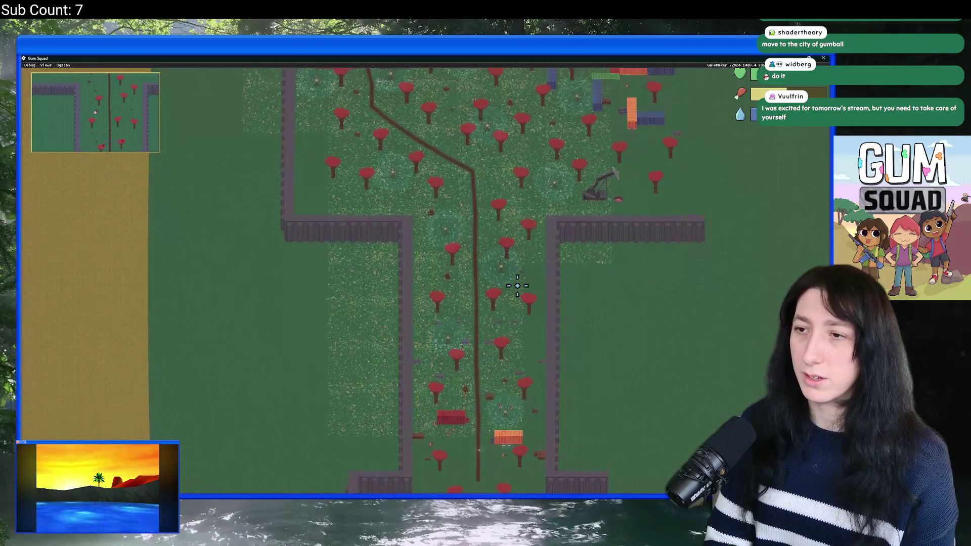
key("w")
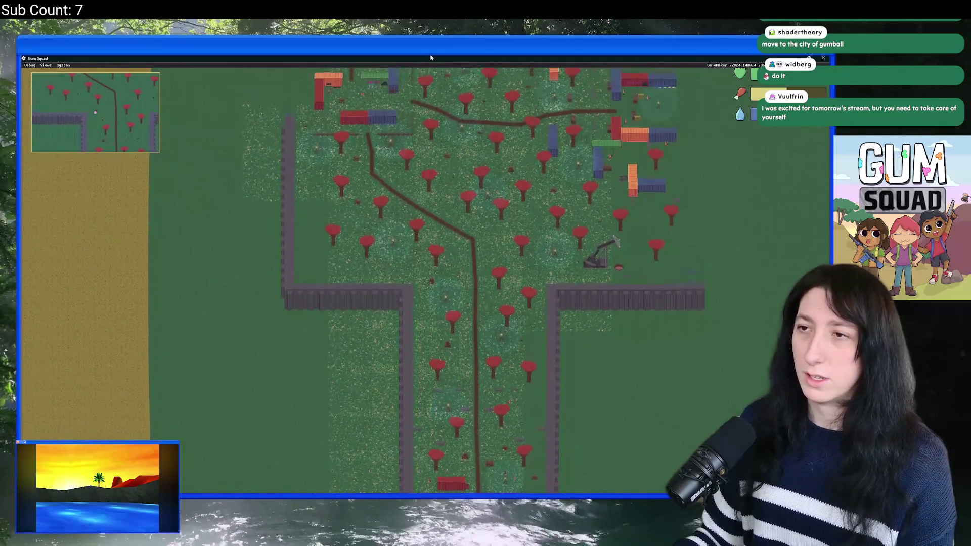
key("s")
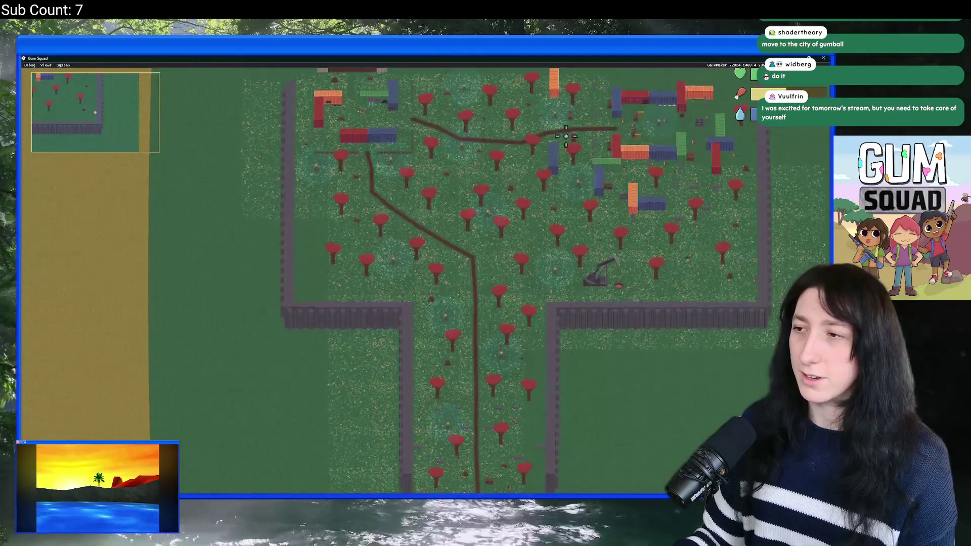
scroll(824, 58, "up", 2)
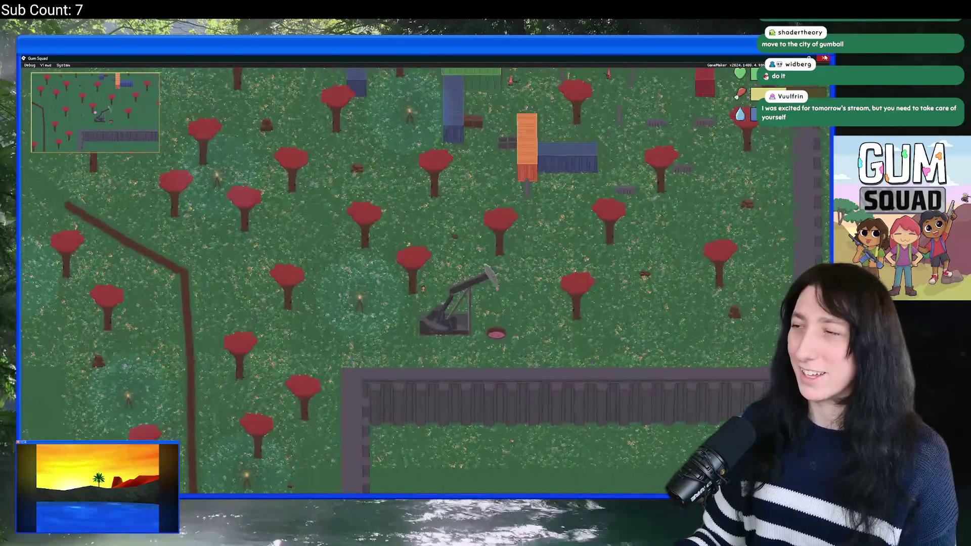
Close the game and search the code for is_chunked_instances_loaded.
left_click(823, 58)
double_click(208, 226)
key("ctrl+f")
left_click(665, 108)
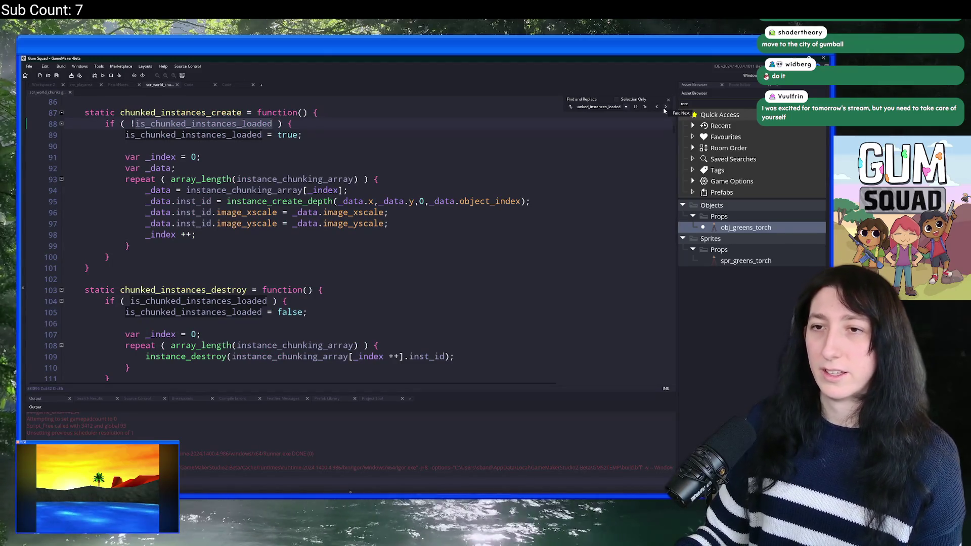
left_click(668, 99)
left_click(289, 291)
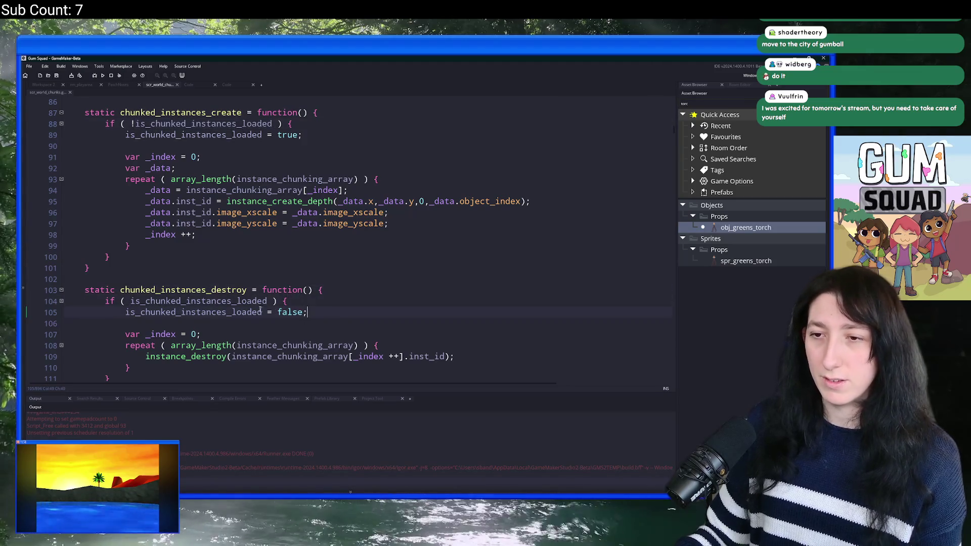
double_click(235, 312)
scroll(236, 312, "down", 1)
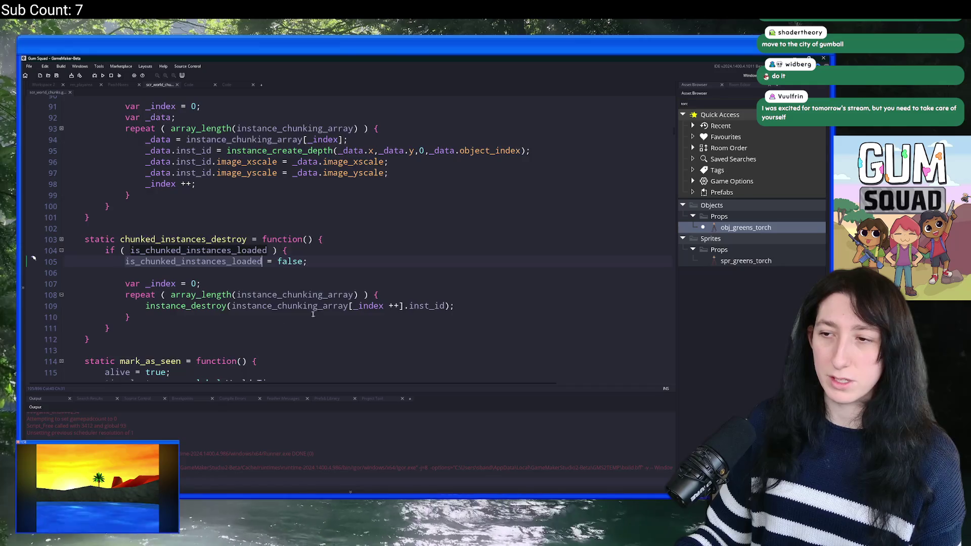
scroll(216, 286, "up", 2)
double_click(181, 185)
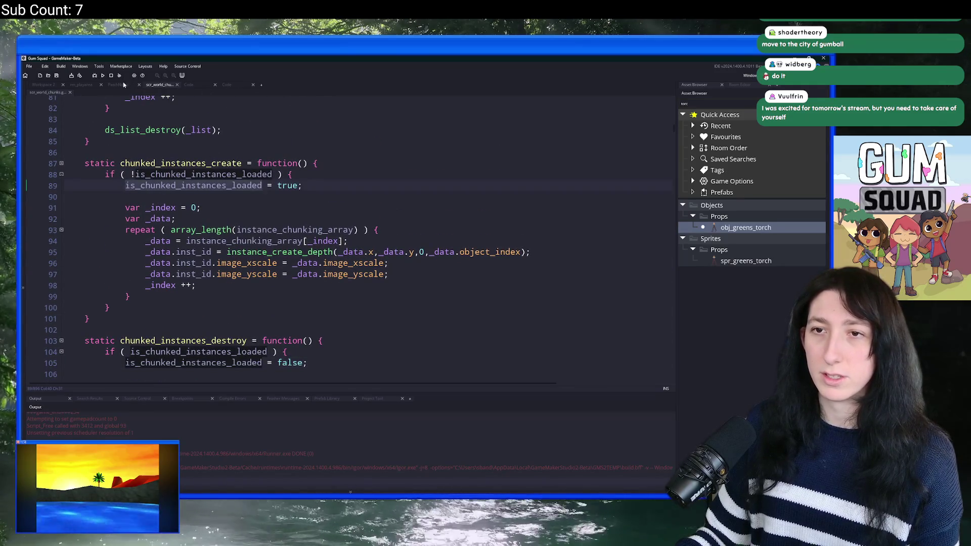
left_click(116, 85)
left_click(189, 84)
left_click(227, 84)
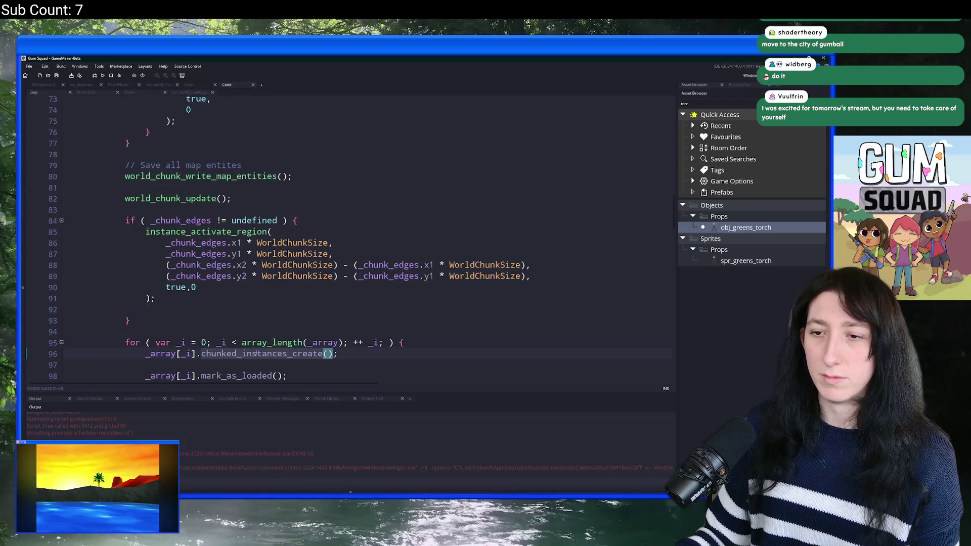
scroll(257, 354, "down", 2)
left_click_drag(146, 314, 64, 315)
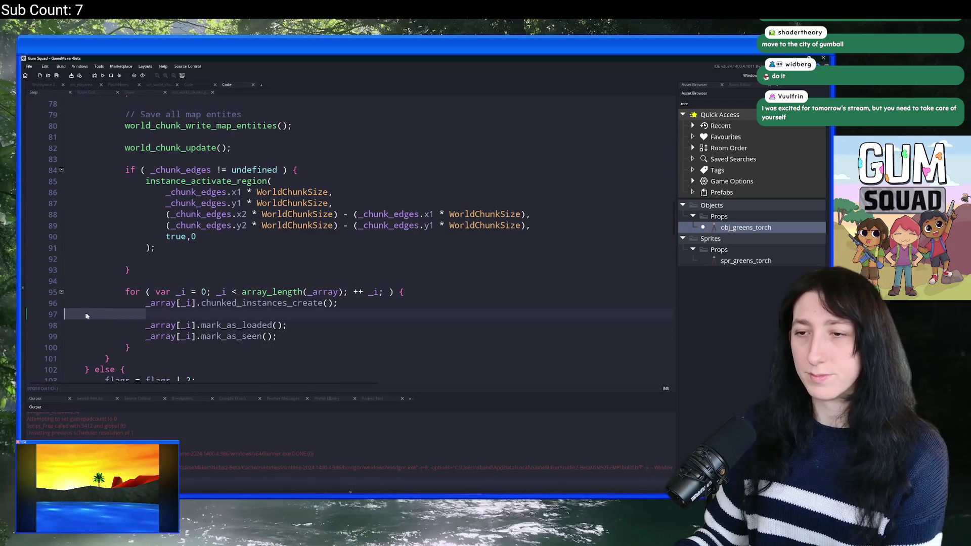
key("BackSpace")
key("BackSpace")
scroll(289, 265, "up", 2)
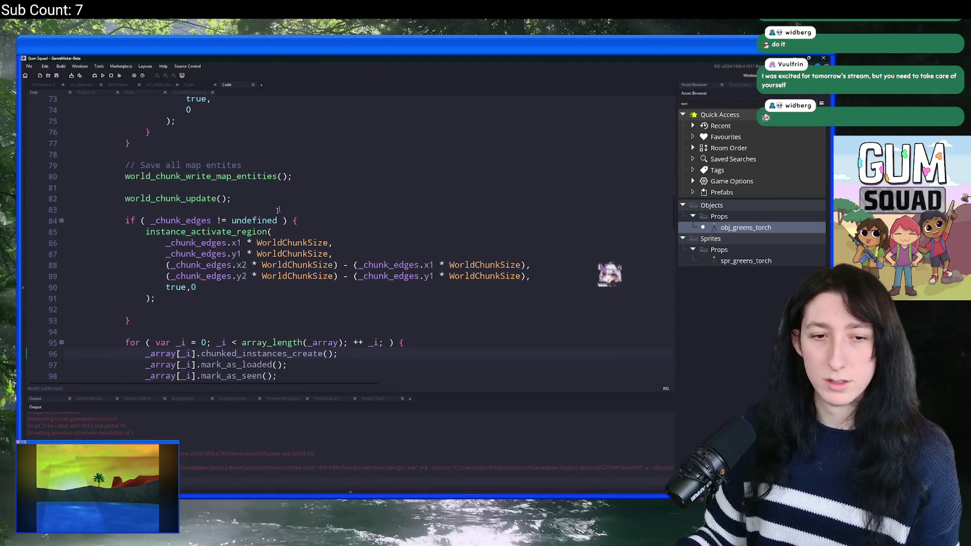
scroll(278, 210, "up", 7)
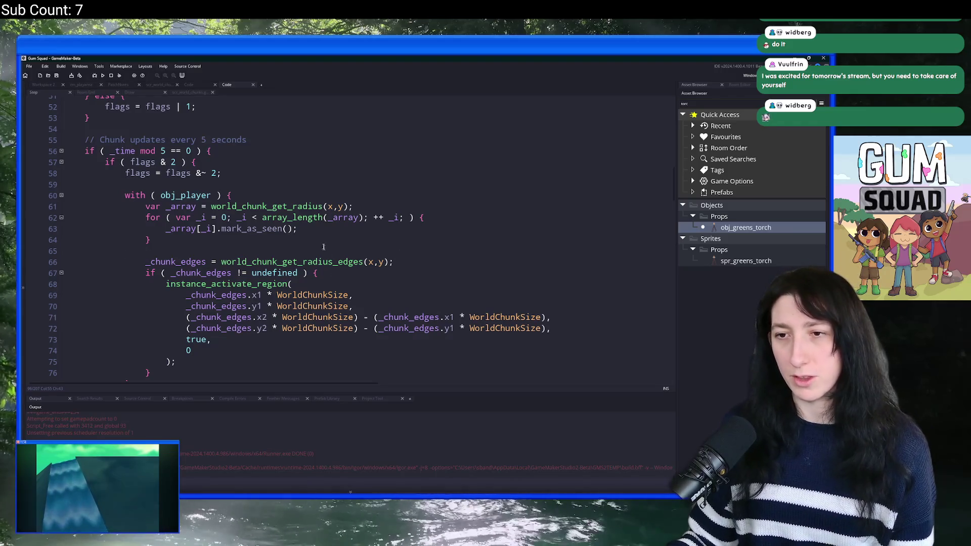
scroll(302, 245, "up", 1)
scroll(302, 245, "up", 13)
scroll(261, 214, "down", 13)
scroll(261, 213, "down", 10)
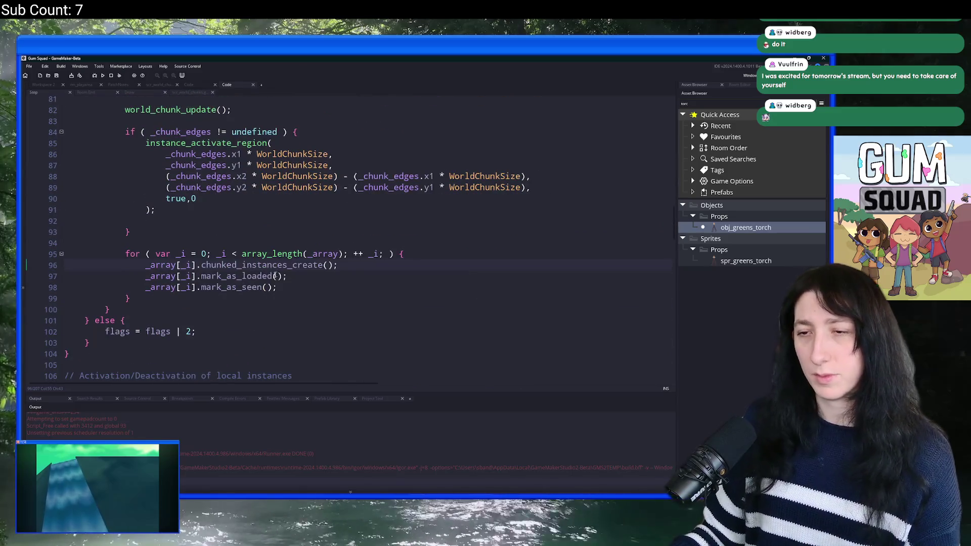
scroll(267, 285, "up", 4)
scroll(267, 285, "up", 13)
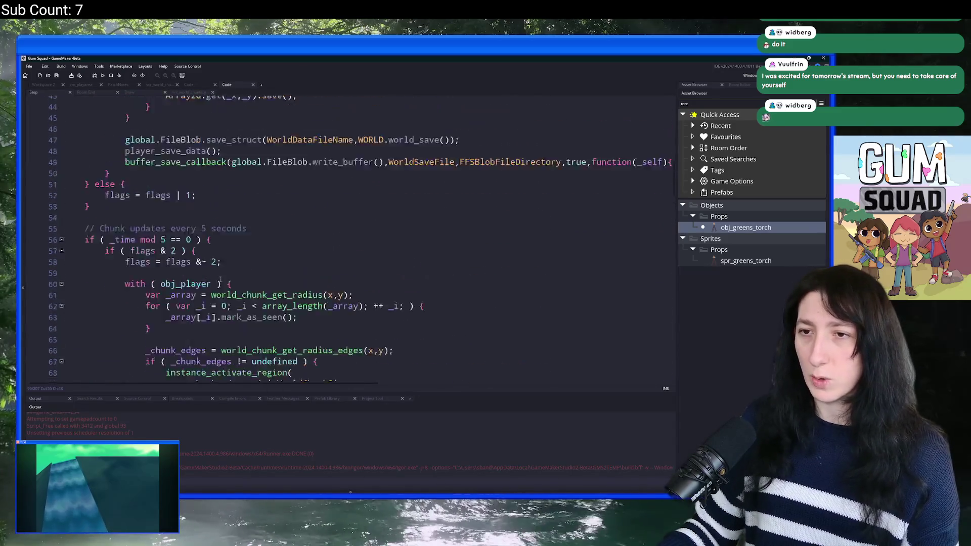
scroll(231, 286, "down", 18)
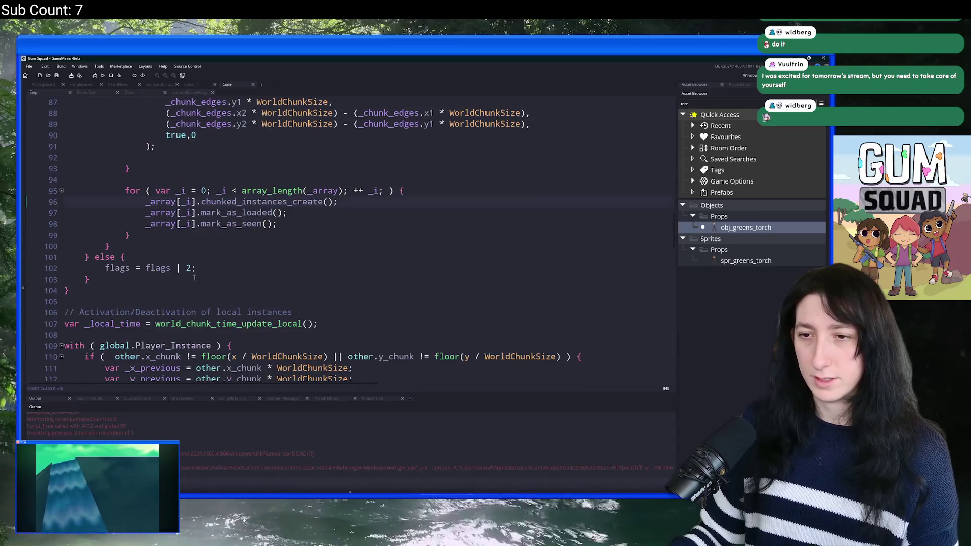
Search the whole project for chunked_instances_destroy, review the results, then close Search & Replace.
left_click(202, 201)
key("ctrl+shift+f")
key("BackSpace")
key("BackSpace")
key("BackSpace")
type("destr")
key("Return")
key("Return")
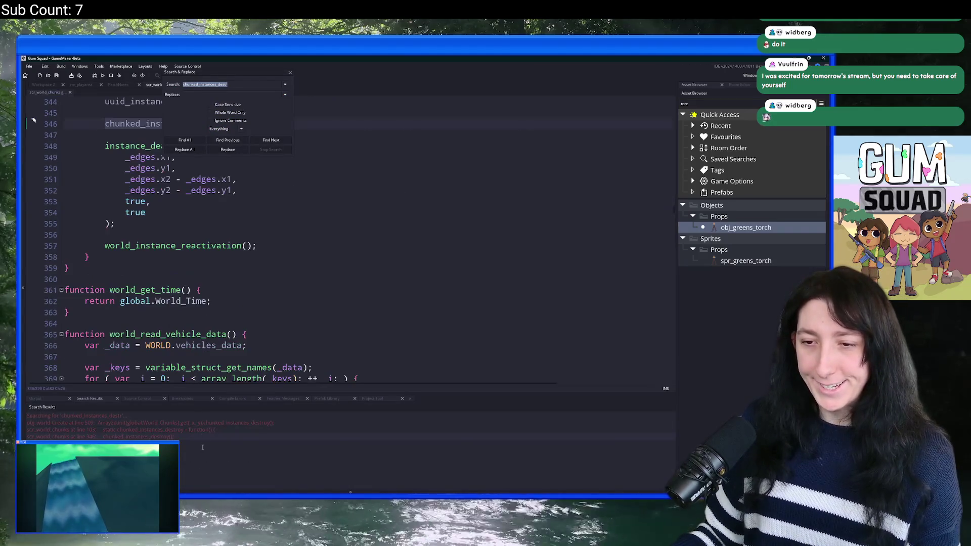
scroll(282, 179, "up", 5)
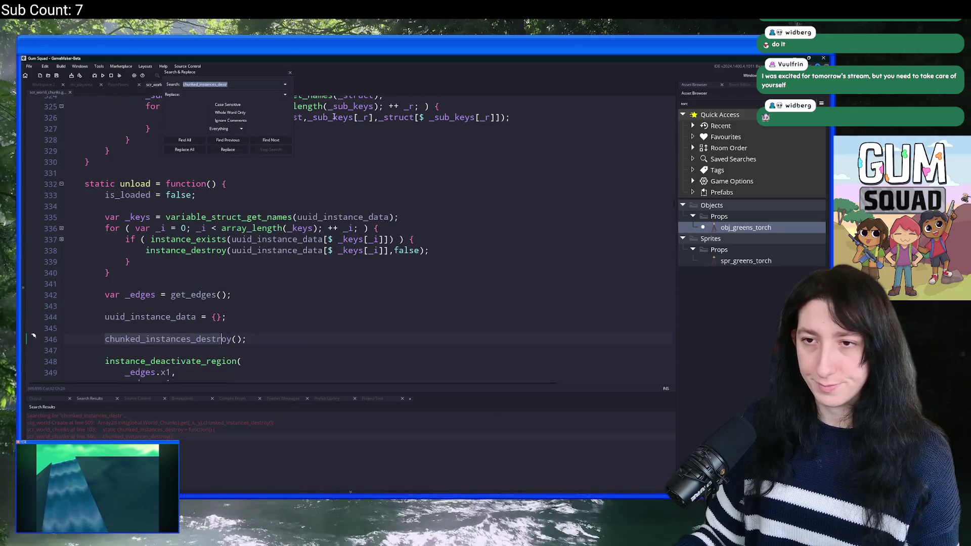
left_click(292, 74)
Glance at the Create event, then return to the Step event and review its chunk-loading code.
scroll(263, 278, "down", 2)
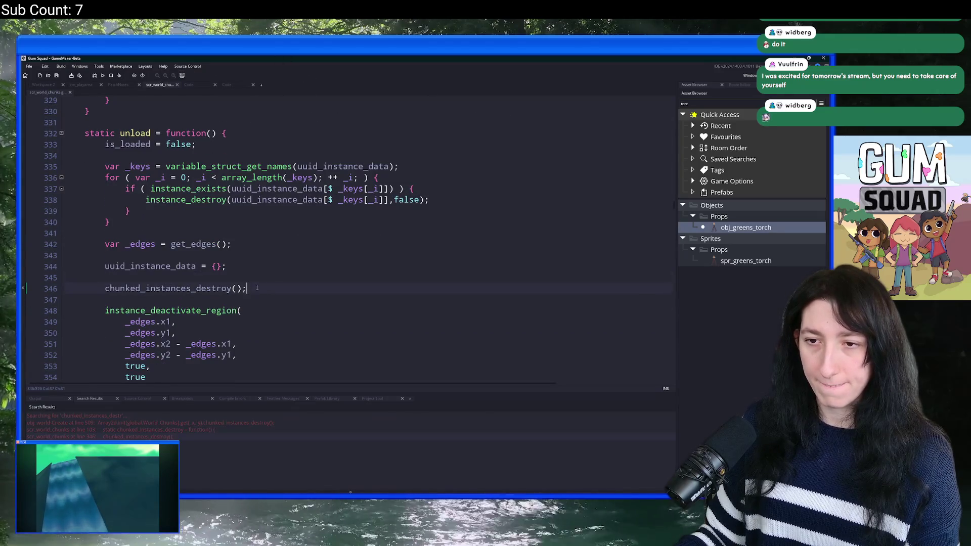
scroll(32, 286, "up", 2)
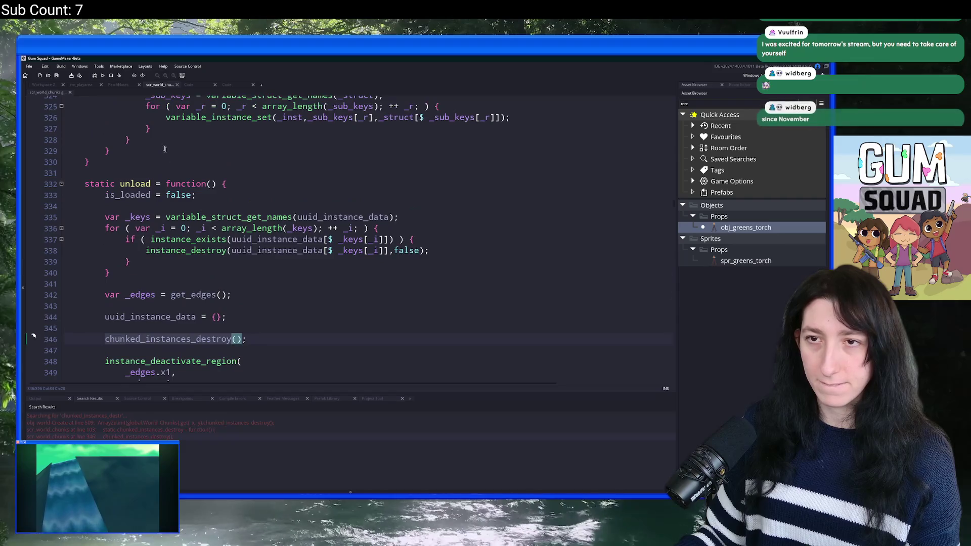
left_click(199, 85)
left_click(227, 84)
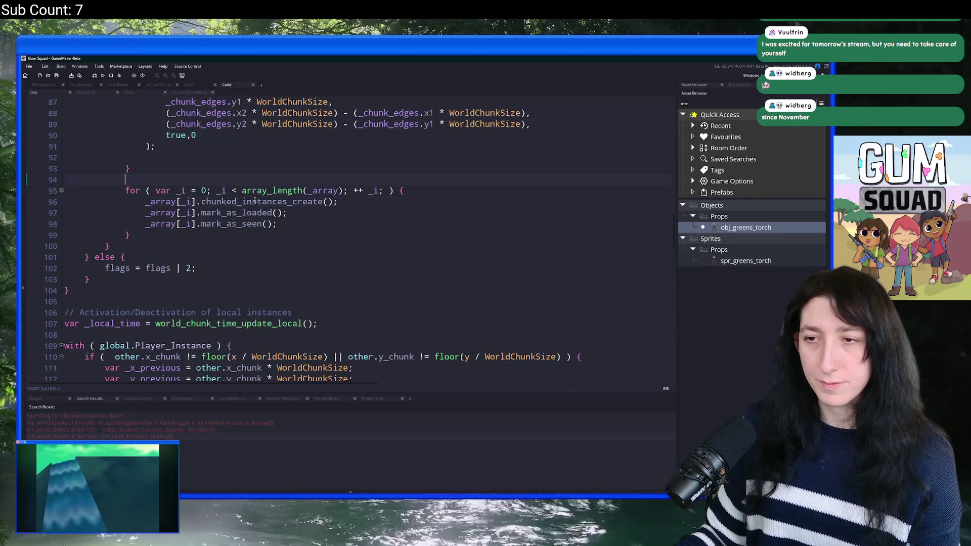
scroll(259, 202, "up", 5)
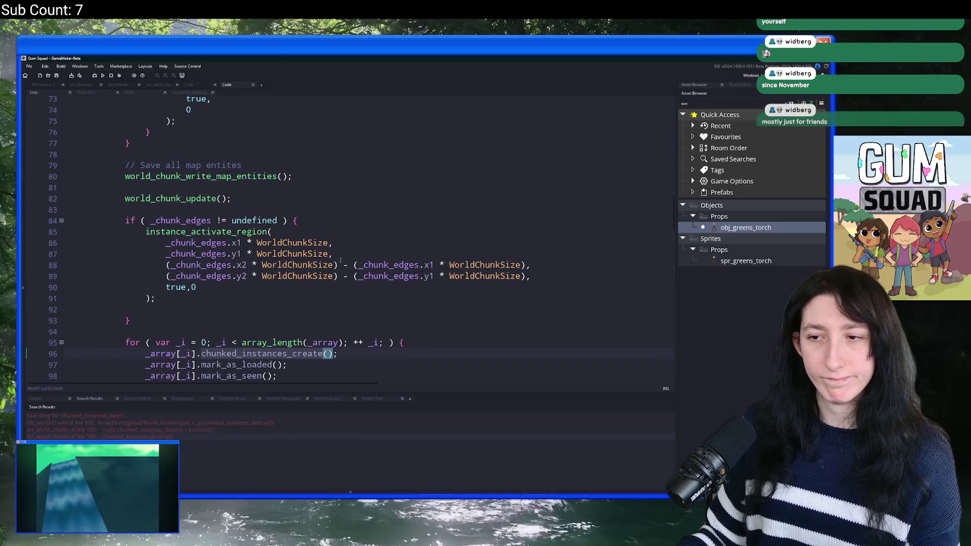
scroll(335, 261, "up", 2)
scroll(336, 260, "down", 3)
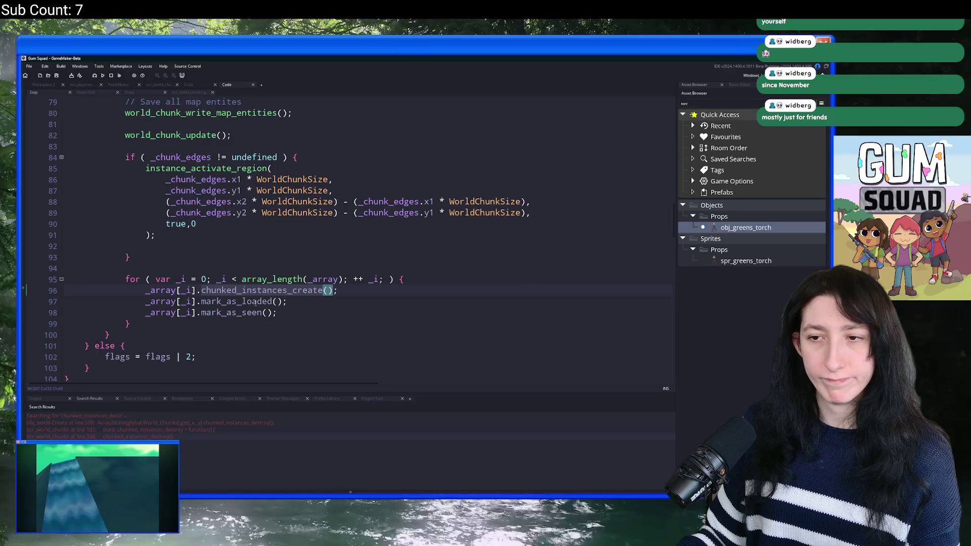
scroll(310, 294, "up", 5)
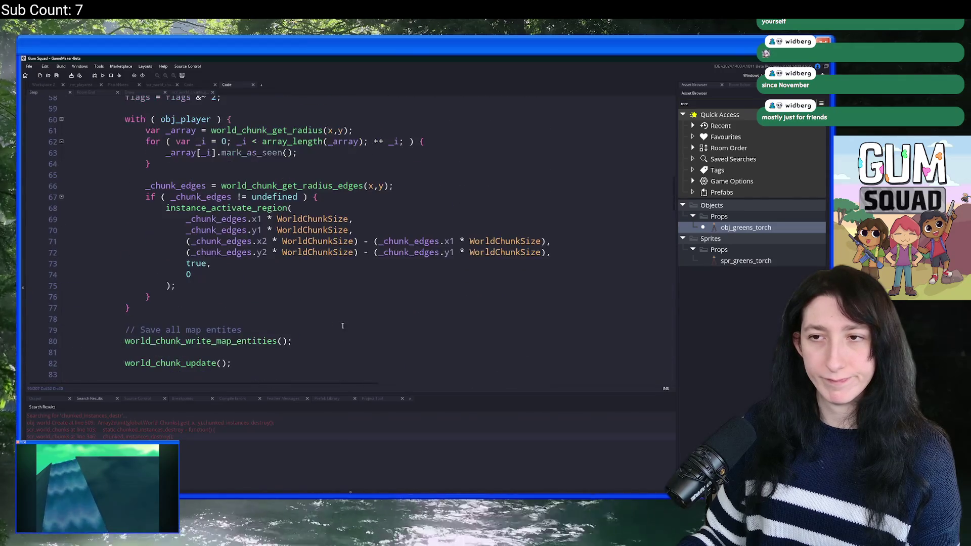
scroll(332, 311, "down", 3)
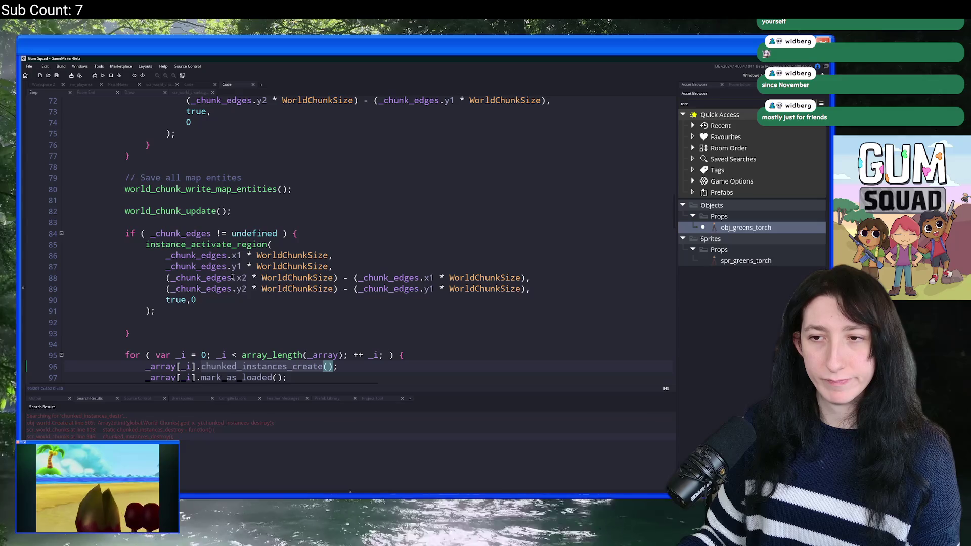
scroll(304, 304, "down", 2)
Trial-remove the chunked_instances_create call on line 96, undo it, and check where _chunk_edges is used.
left_click(292, 328)
left_click_drag(279, 328, 203, 329)
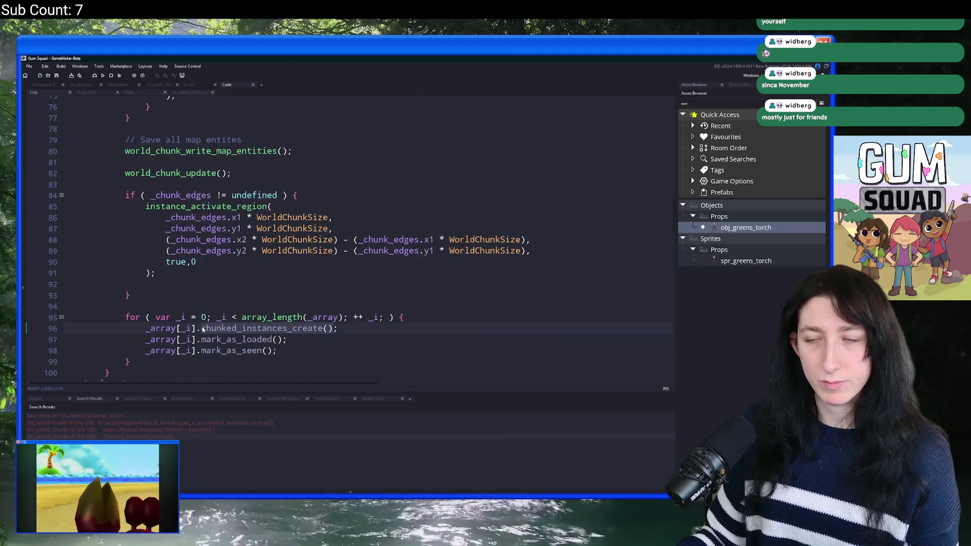
key("BackSpace")
scroll(146, 283, "up", 1)
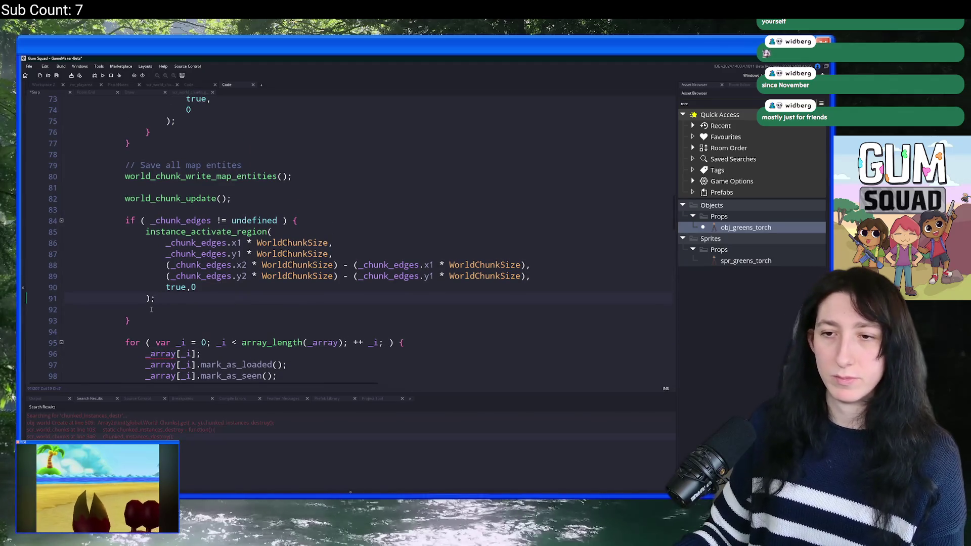
type(".")
key("ctrl+z")
left_click(149, 306)
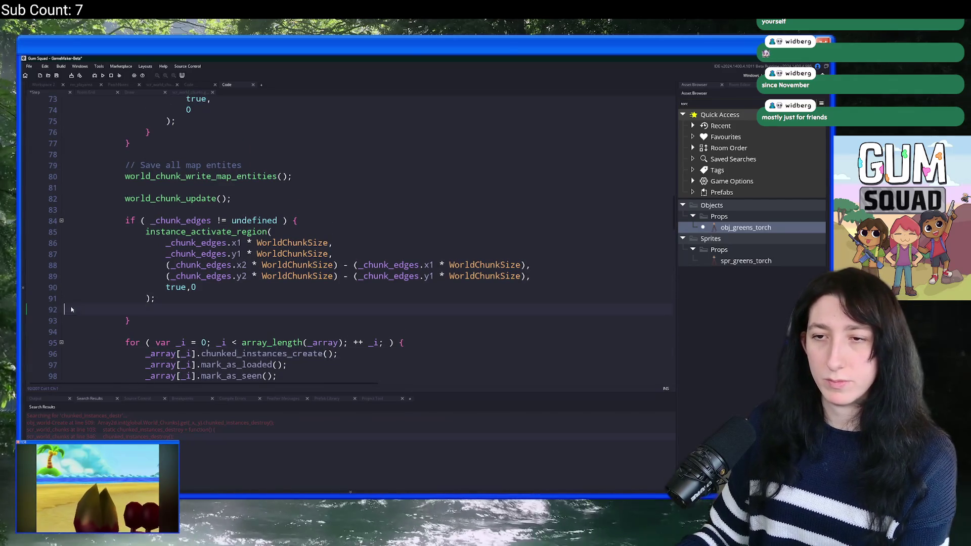
key("BackSpace")
scroll(103, 286, "up", 2)
scroll(103, 286, "up", 5)
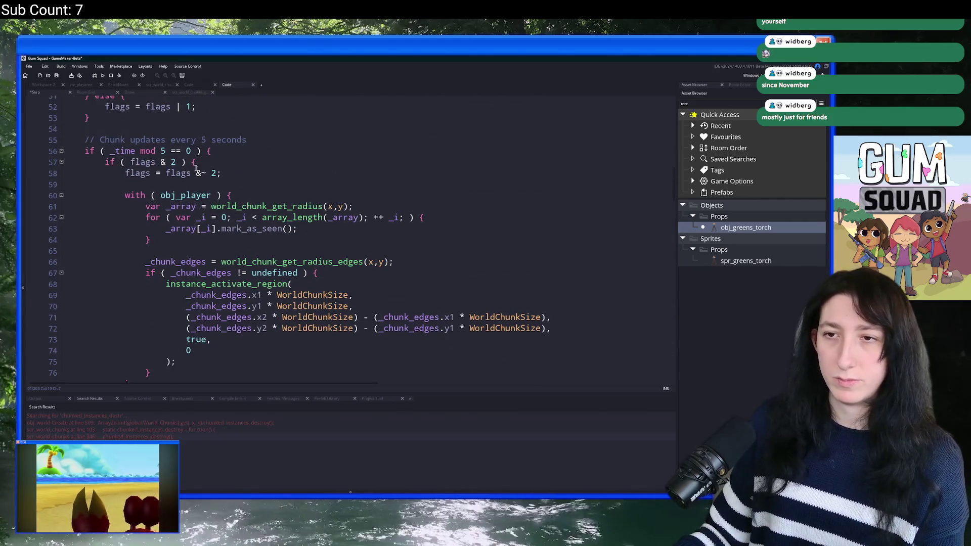
scroll(285, 222, "down", 1)
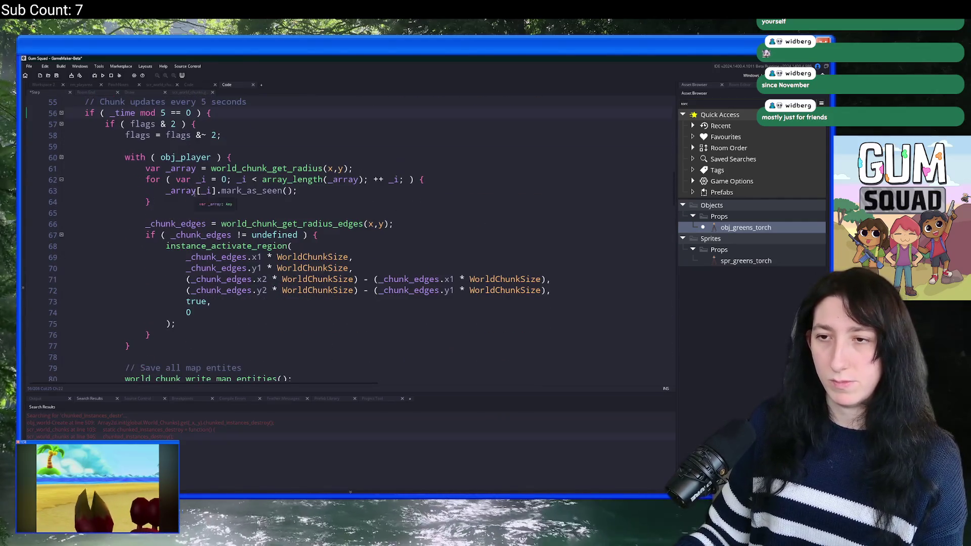
double_click(171, 223)
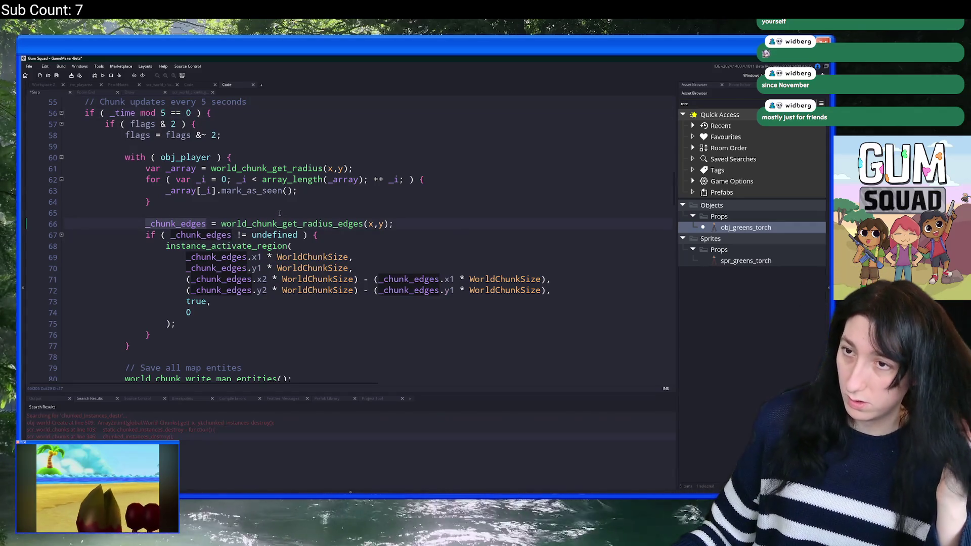
Add _array[_i].chunked_instances_create(); on a new line after the mark_as_seen call.
left_click(324, 187)
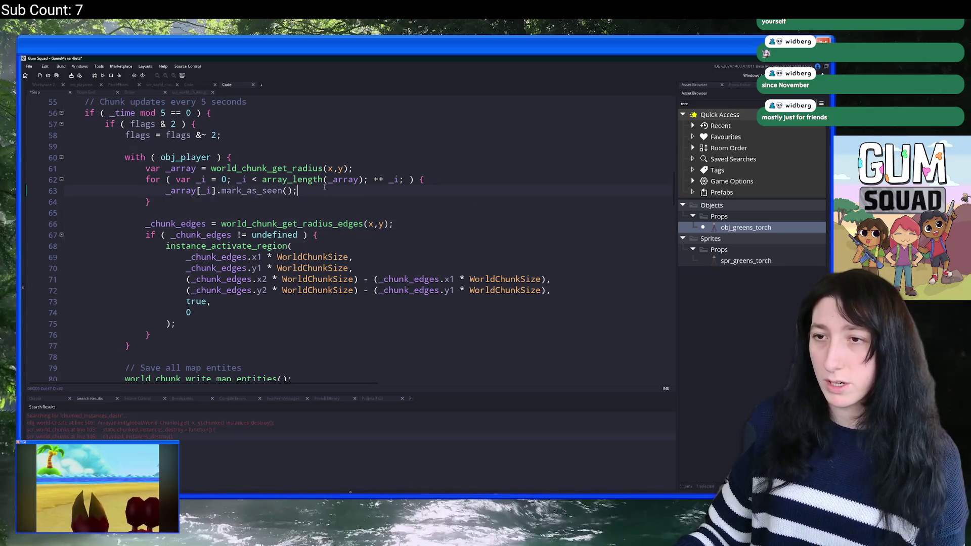
key("Return")
key("Return")
key("BackSpace")
type("chunked_instances_create();")
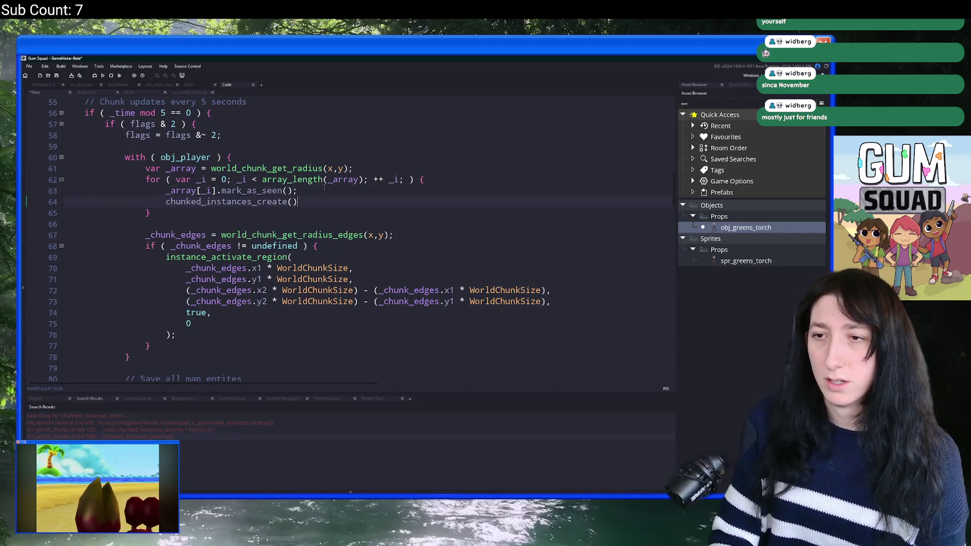
left_click_drag(221, 190, 165, 191)
key("ctrl+c")
left_click(166, 201)
key("ctrl+v")
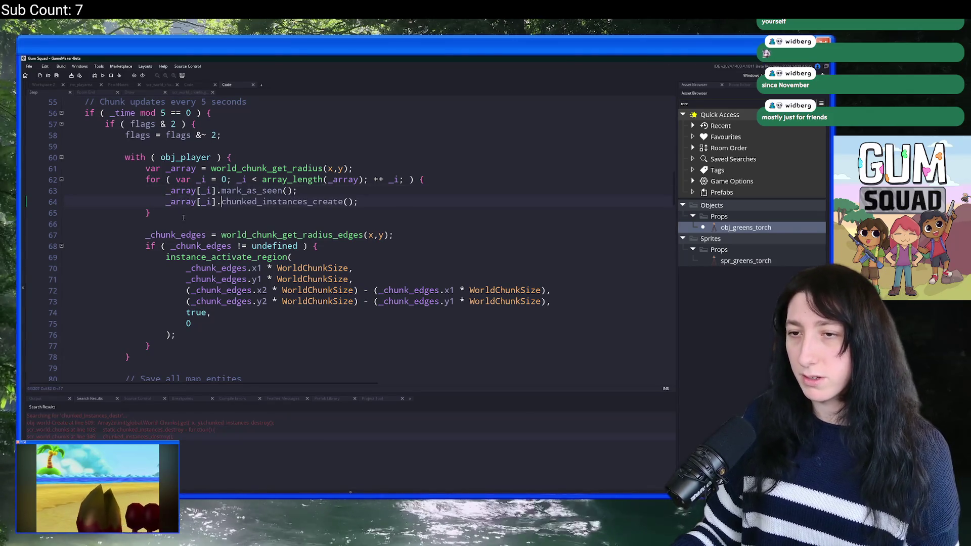
Delete the old chunked_instances_create call from the load loop and save the Step event.
scroll(183, 218, "down", 8)
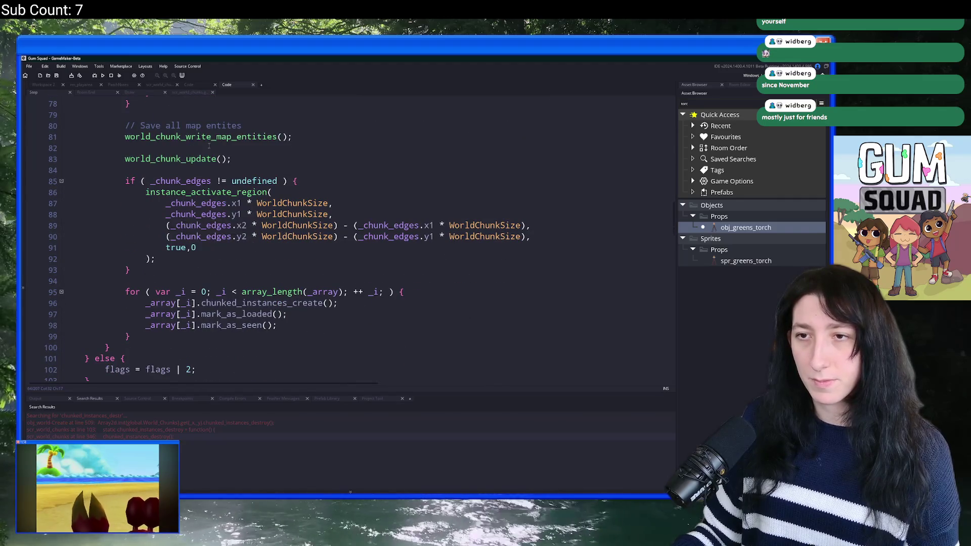
left_click_drag(338, 303, 429, 295)
key("BackSpace")
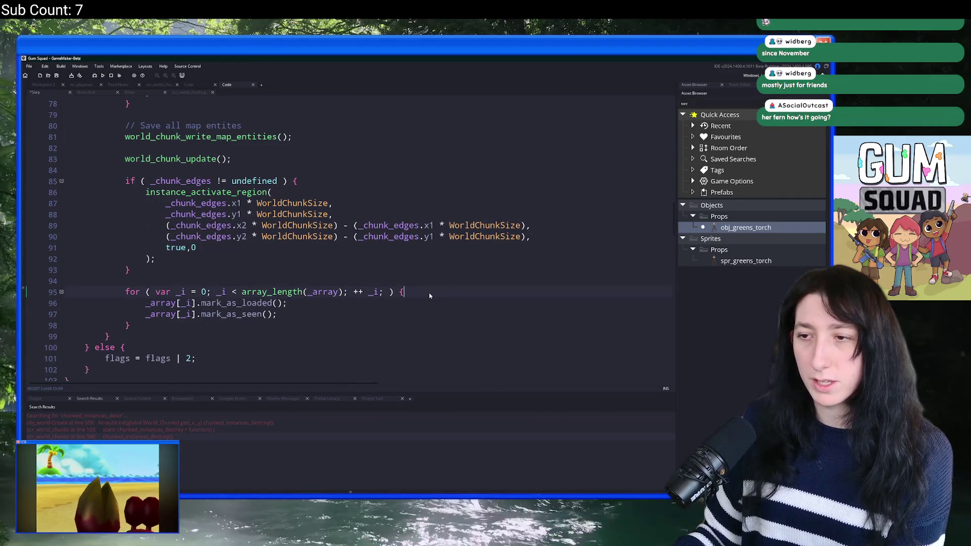
key("ctrl+s")
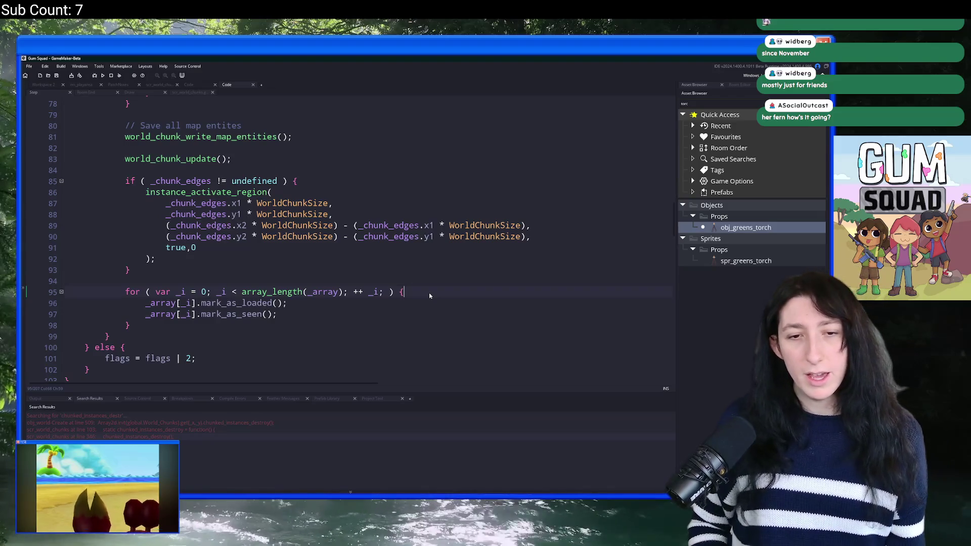
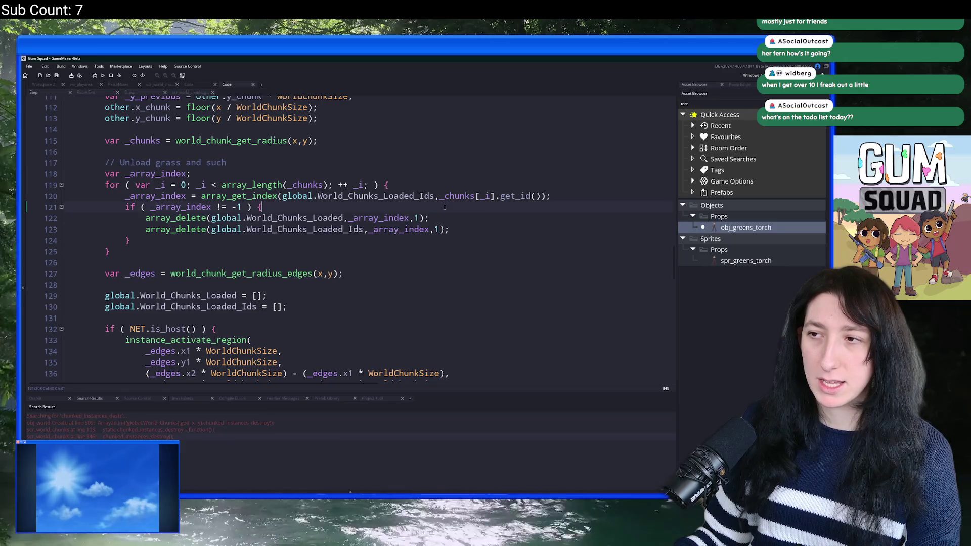
Add an _array[_i].chunked_instances_destroy(); call inside the index check and run the build.
key("Return")
type("_array[_i].chunked_instances_create();")
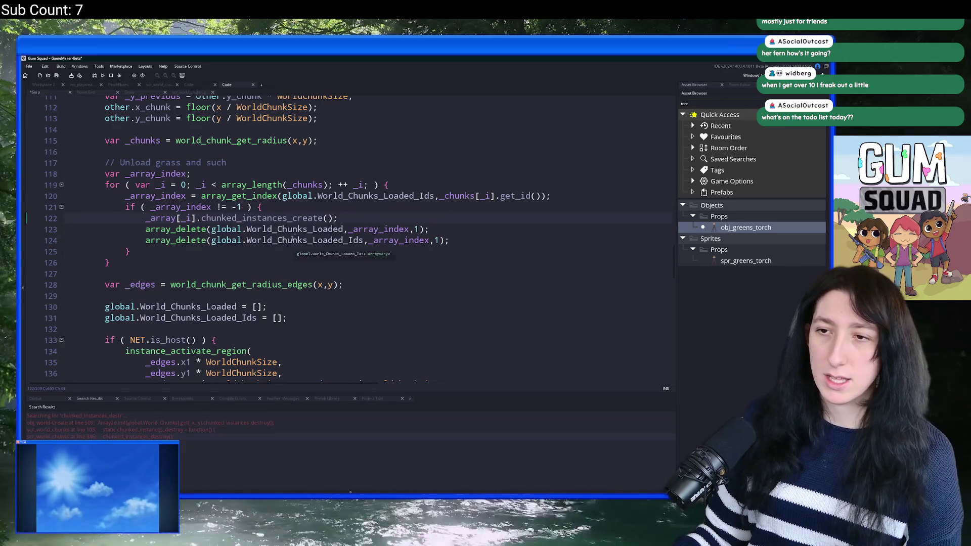
left_click_drag(324, 217, 293, 218)
type("destroy")
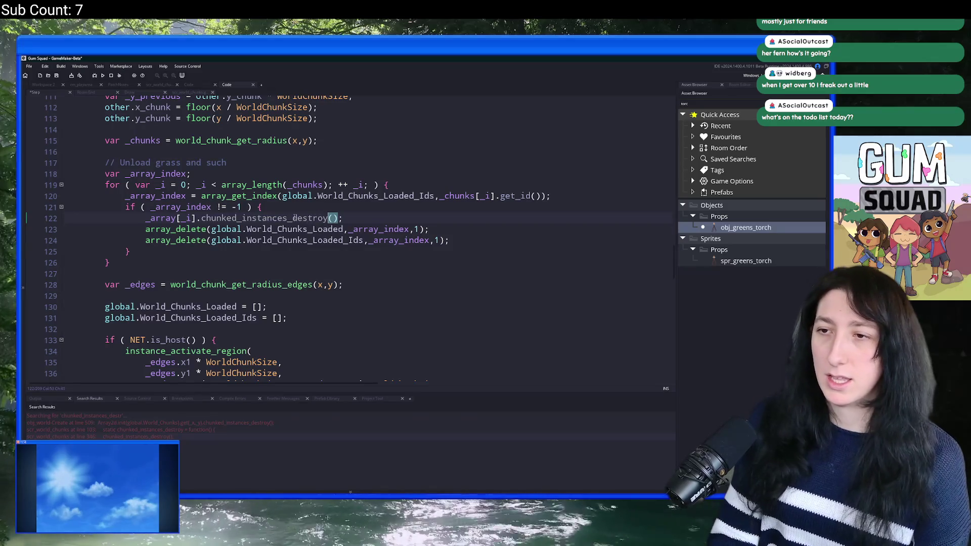
key("F5")
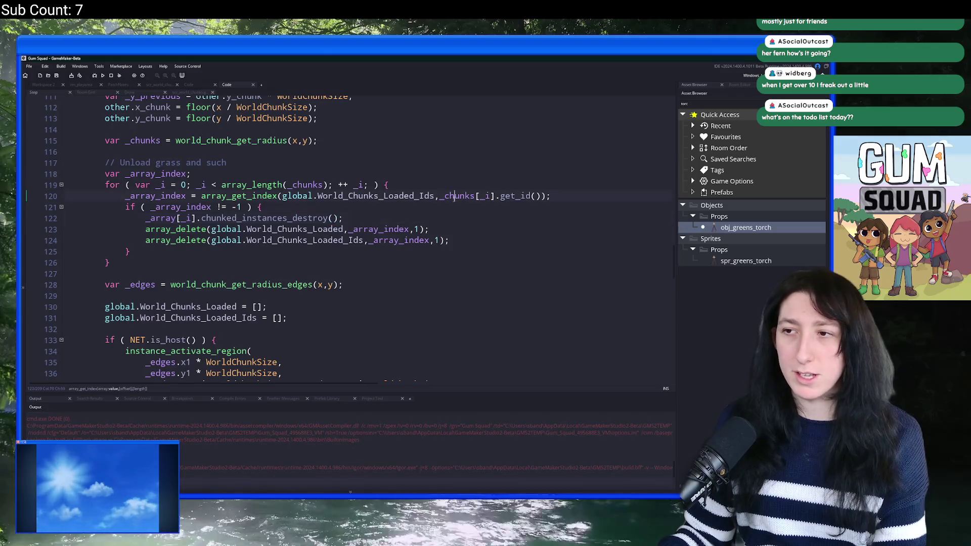
Rewrite line 122 to use _chunks[_array_index], then delete that destroy-call line.
left_click(480, 196)
double_click(167, 218)
type("_chunks")
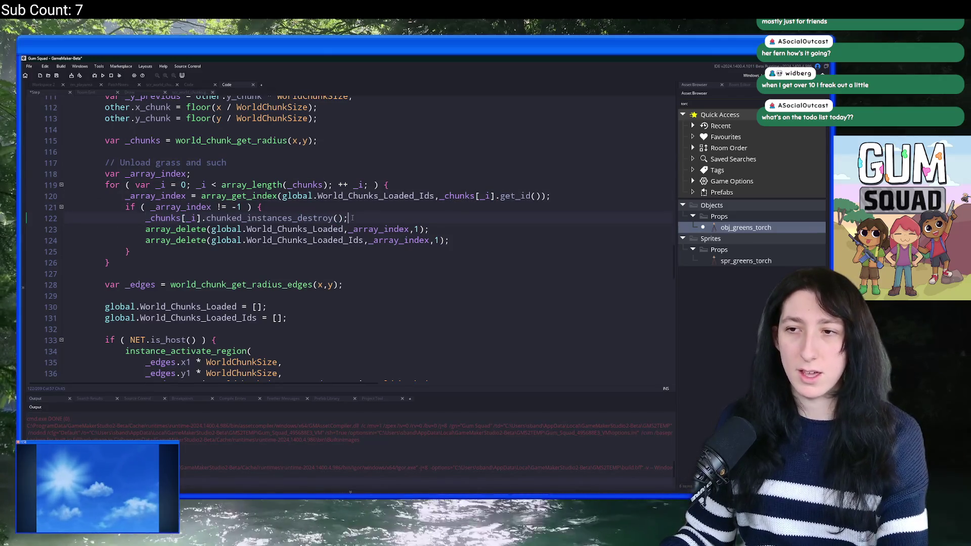
double_click(200, 207)
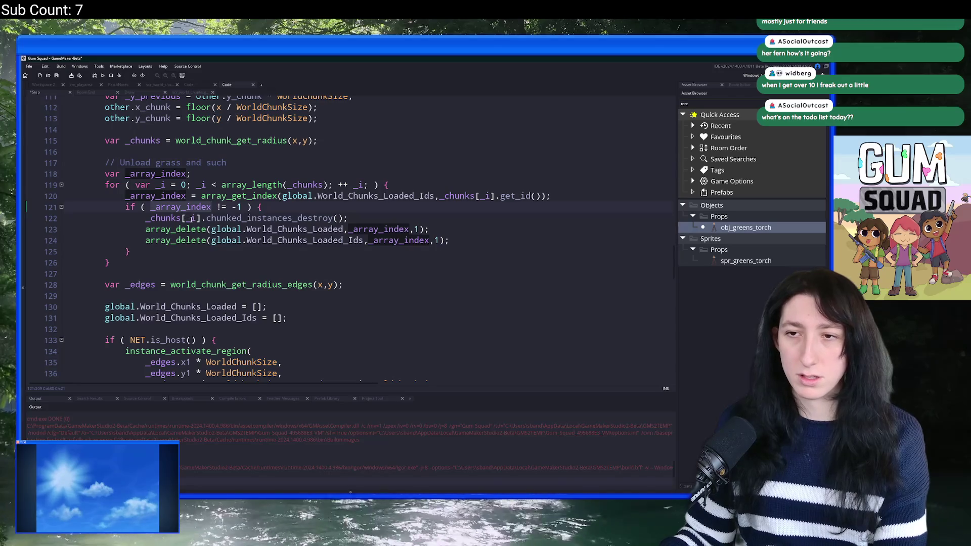
key("ctrl+c")
double_click(192, 218)
key("ctrl+v")
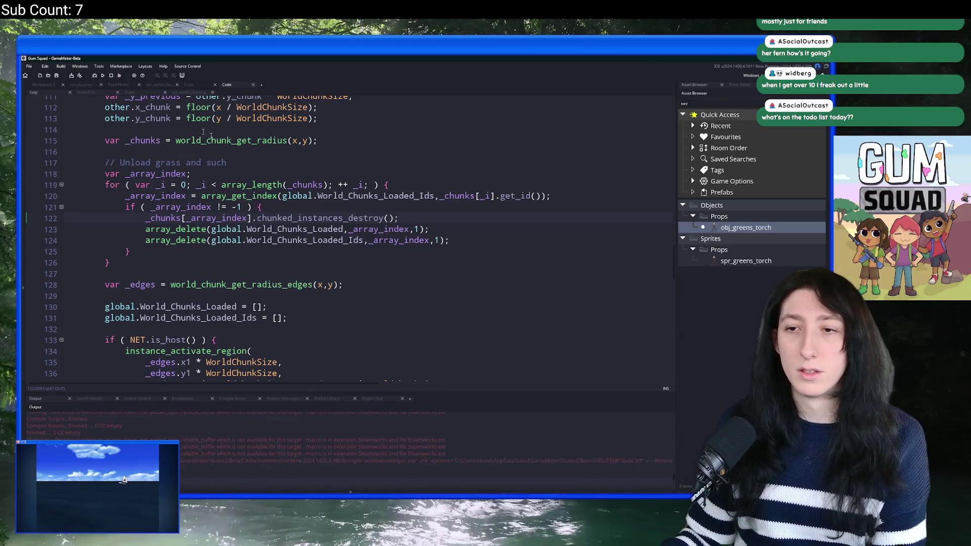
triple_click(432, 215)
key("BackSpace")
key("BackSpace")
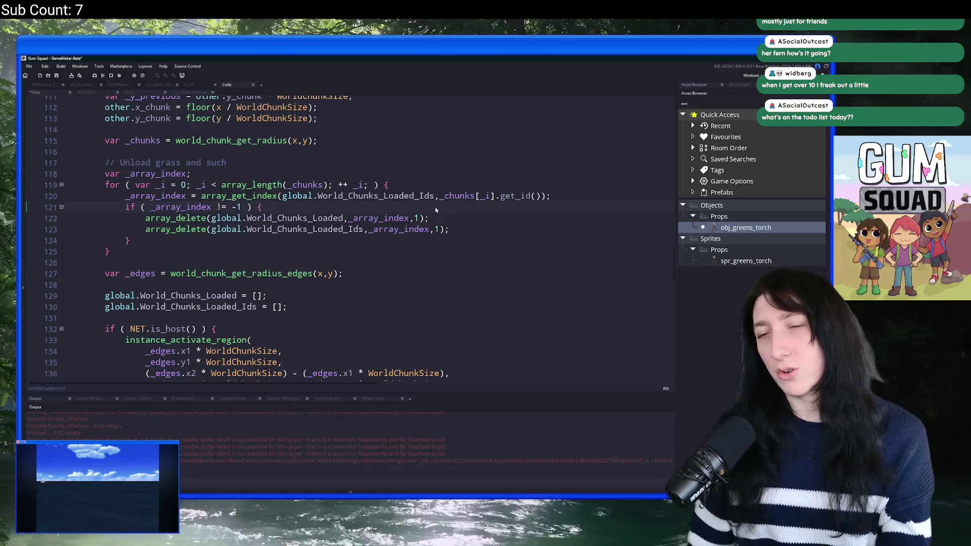
Review the chunk load/unload script, checking where the client else block ends, while the game launches.
scroll(404, 228, "up", 2)
left_click(370, 217)
scroll(369, 261, "down", 6)
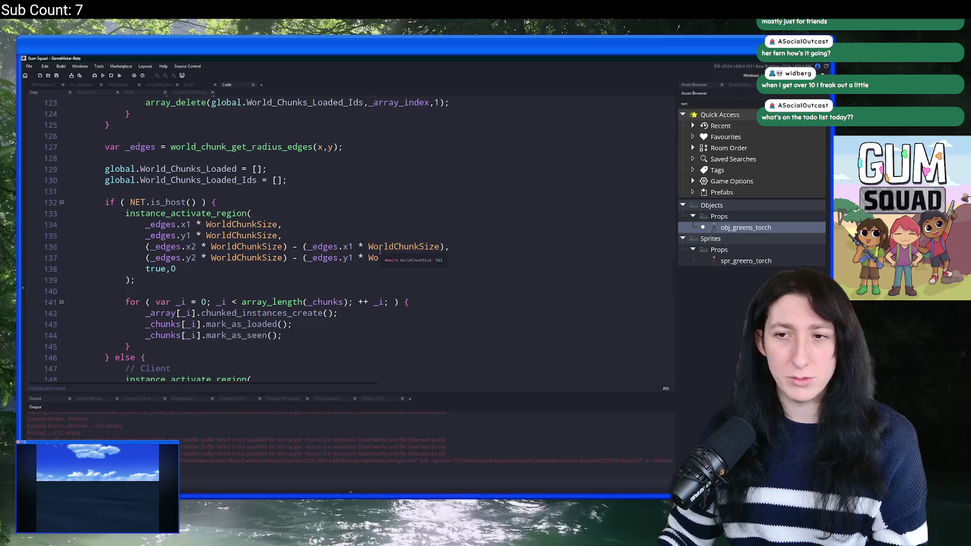
scroll(380, 251, "down", 3)
scroll(351, 244, "up", 1)
scroll(359, 244, "down", 9)
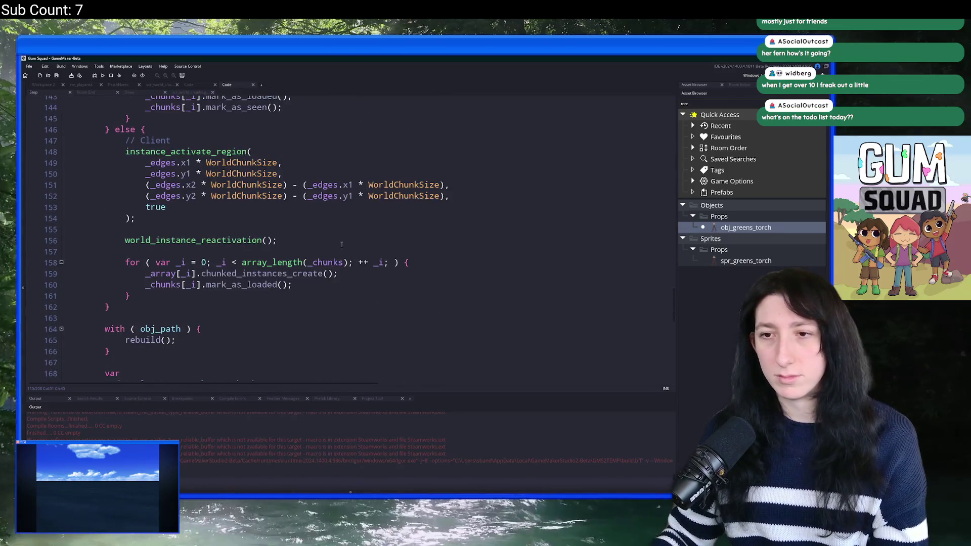
scroll(310, 167, "down", 8)
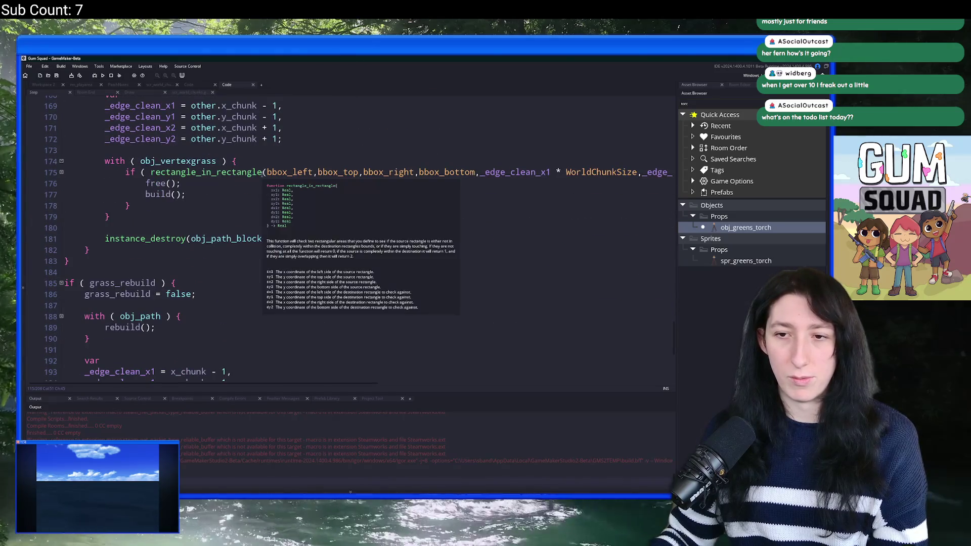
scroll(205, 306, "up", 8)
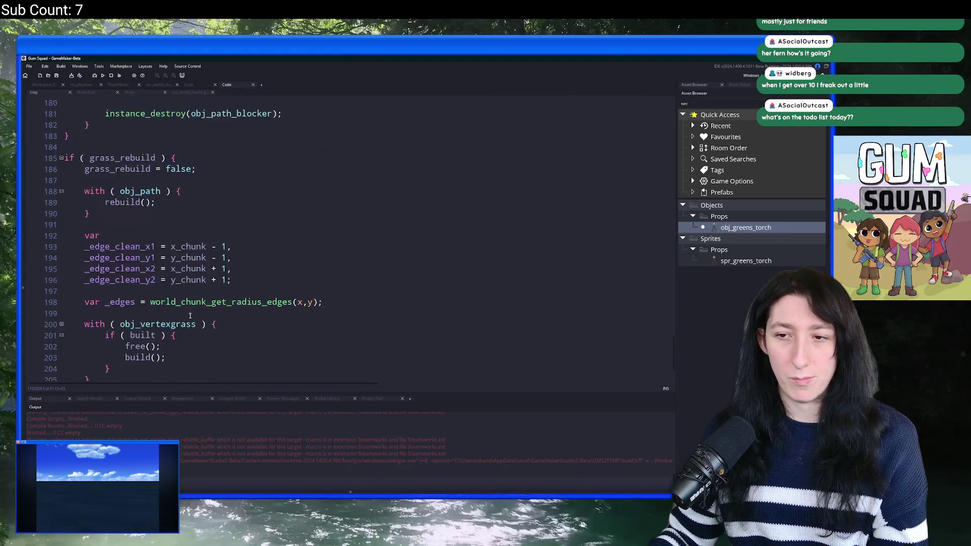
scroll(185, 297, "up", 7)
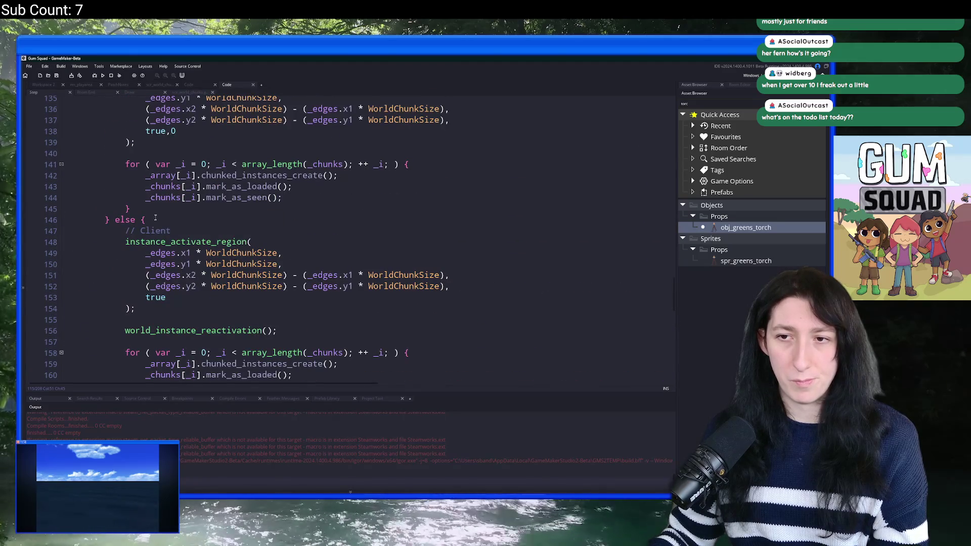
left_click(147, 205)
scroll(147, 206, "down", 5)
scroll(145, 256, "down", 3)
scroll(177, 238, "up", 8)
scroll(214, 224, "down", 5)
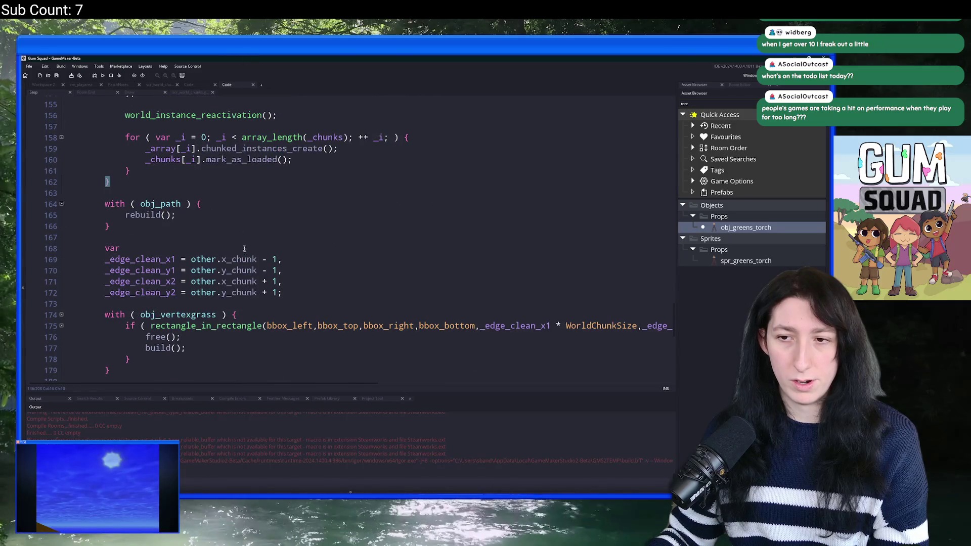
scroll(244, 249, "down", 1)
scroll(238, 238, "up", 13)
scroll(228, 228, "up", 4)
scroll(223, 229, "up", 20)
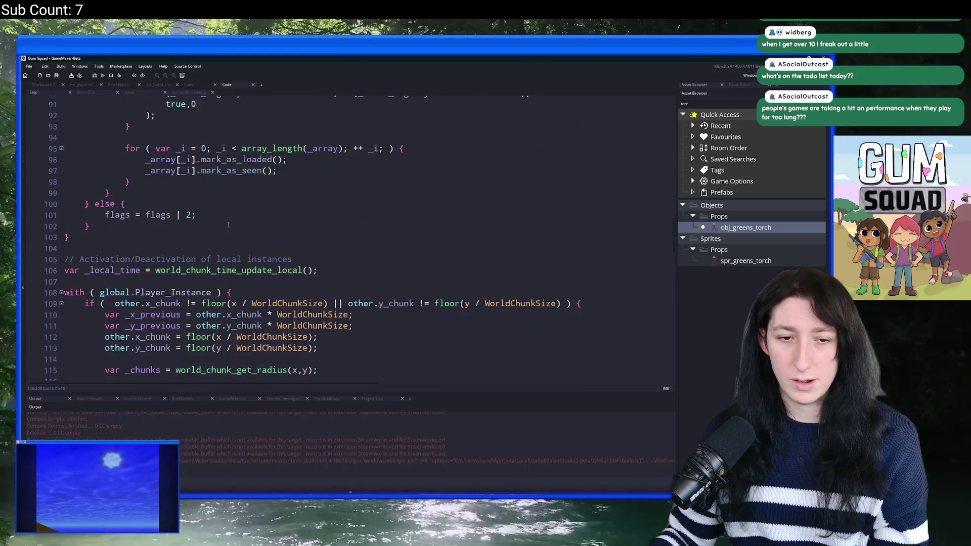
scroll(210, 232, "up", 12)
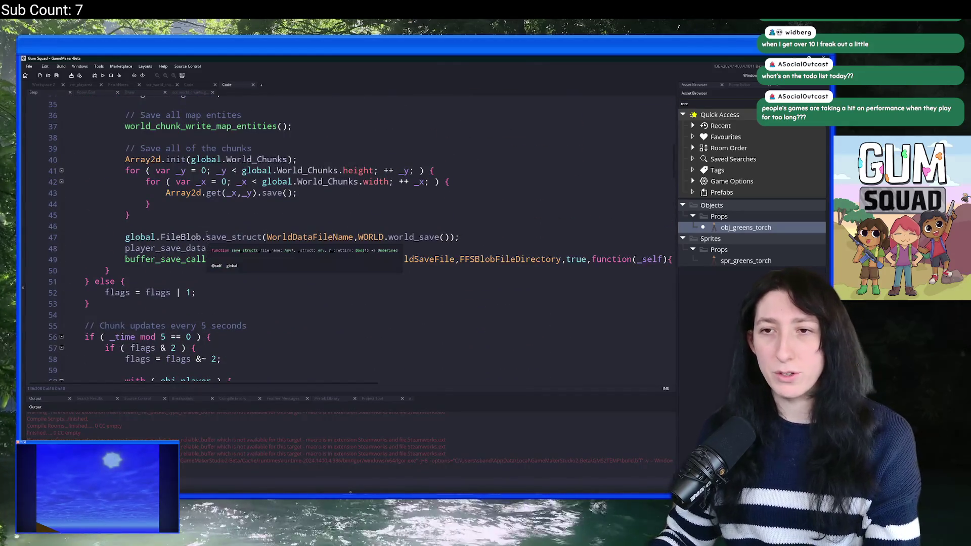
scroll(181, 197, "down", 6)
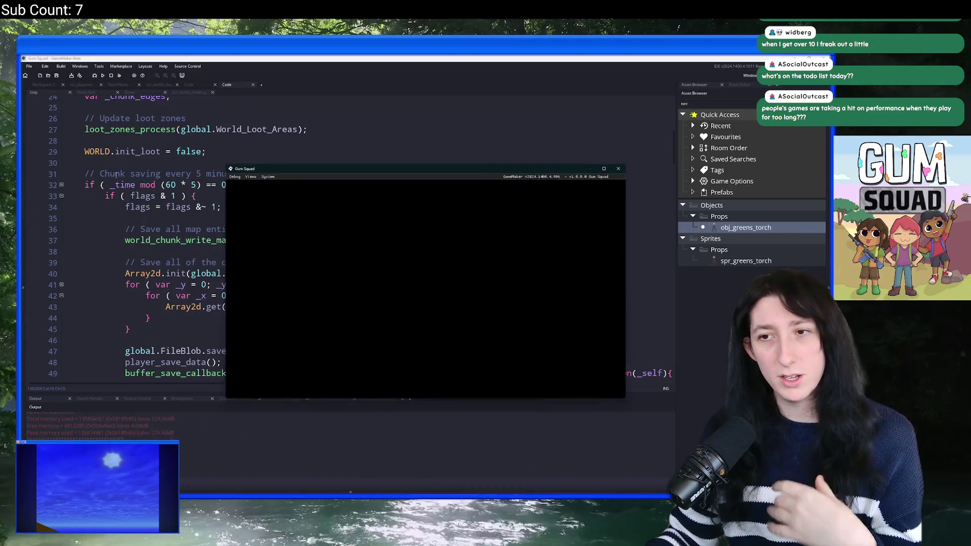
Maximize the game, create an Offline New World lobby, and abort the obj_world step-event code error.
left_click_drag(388, 165, 398, 57)
double_click(398, 57)
left_click(430, 243)
left_click(443, 275)
left_click(427, 371)
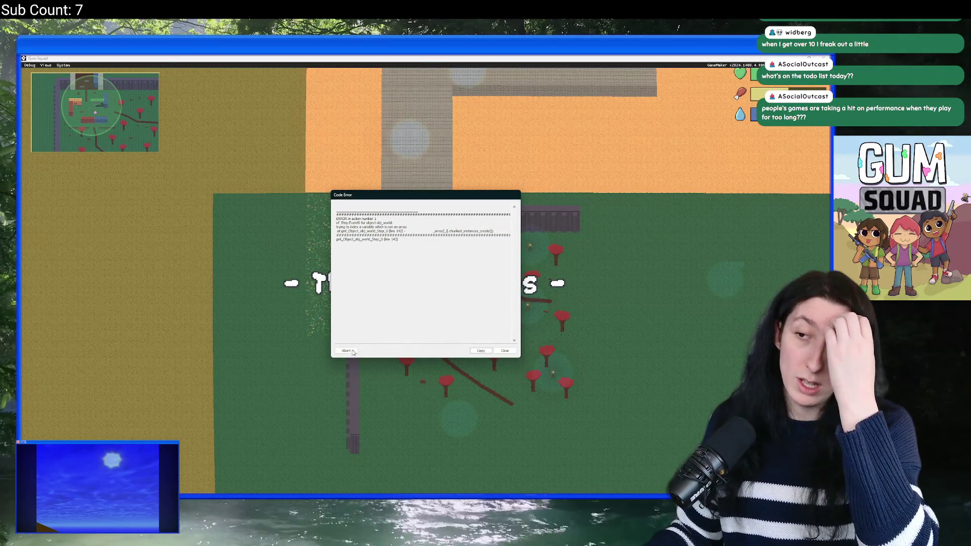
left_click(353, 351)
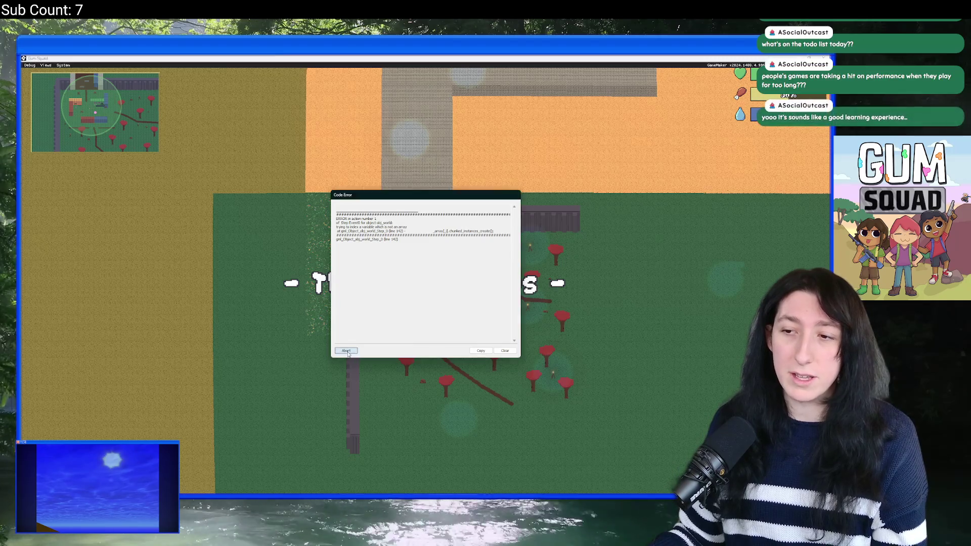
left_click(345, 350)
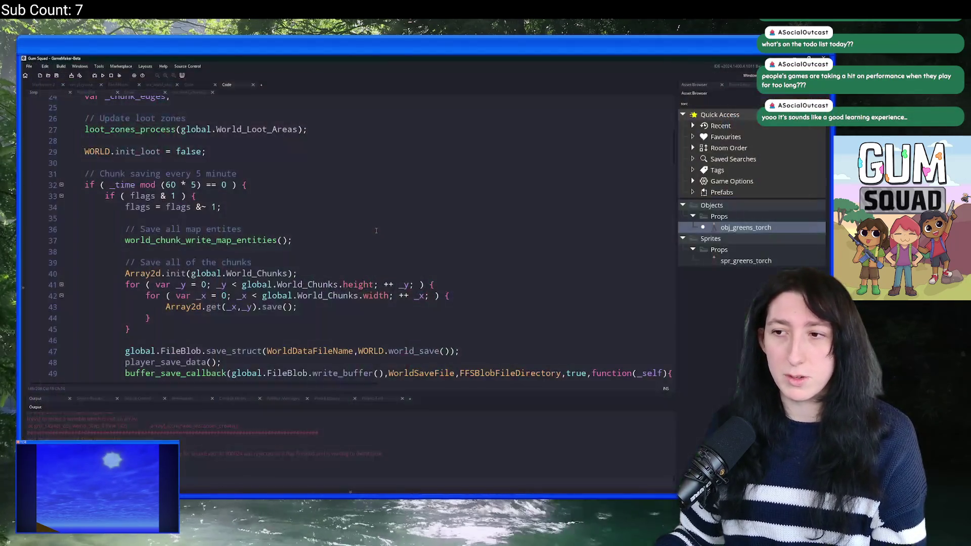
Go to line 142 with Ctrl+G and replace _array with _chunks.
key("ctrl+g")
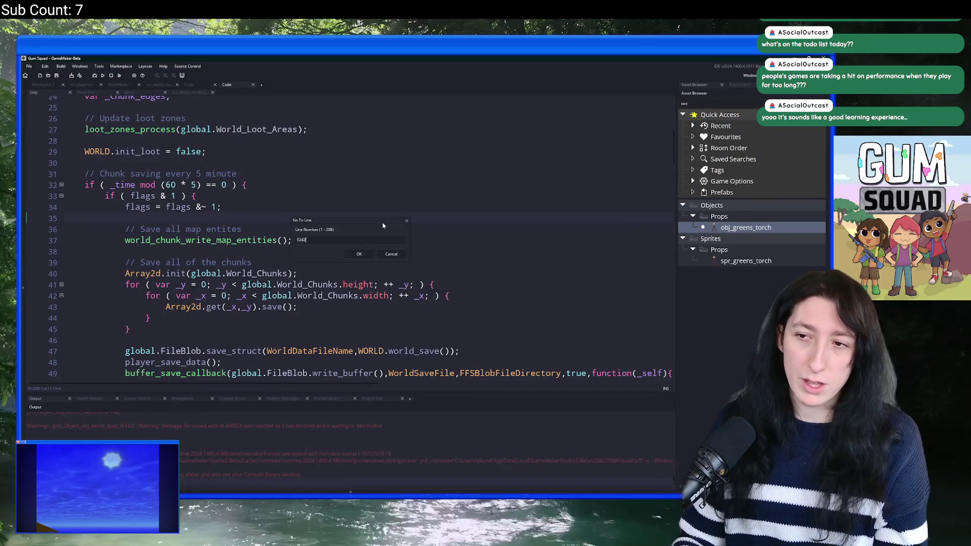
key("Return")
left_click(211, 293)
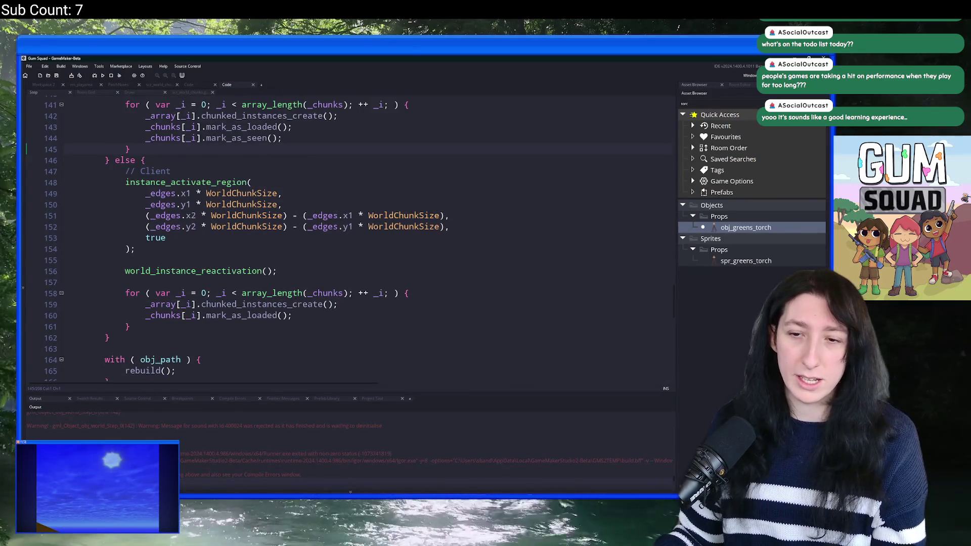
key("ctrl+g")
type("142")
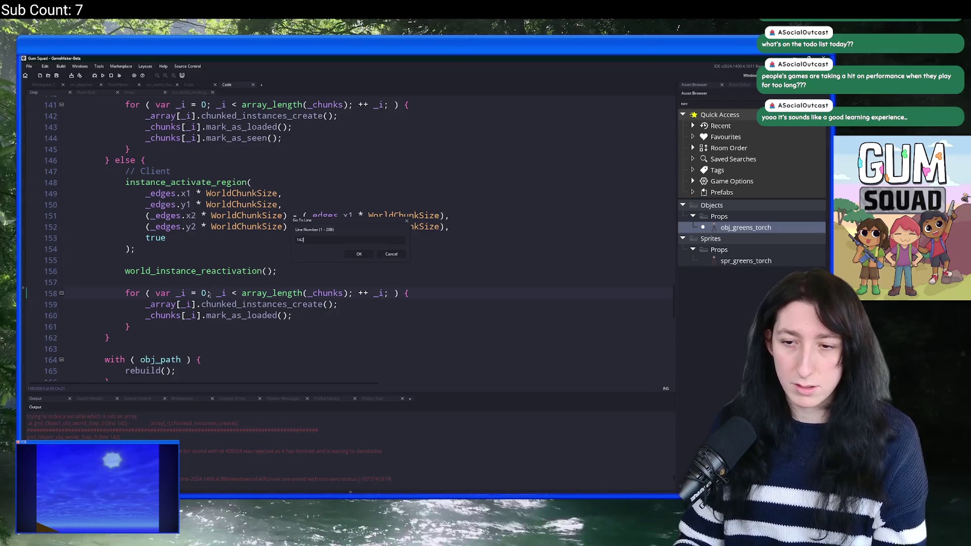
key("Return")
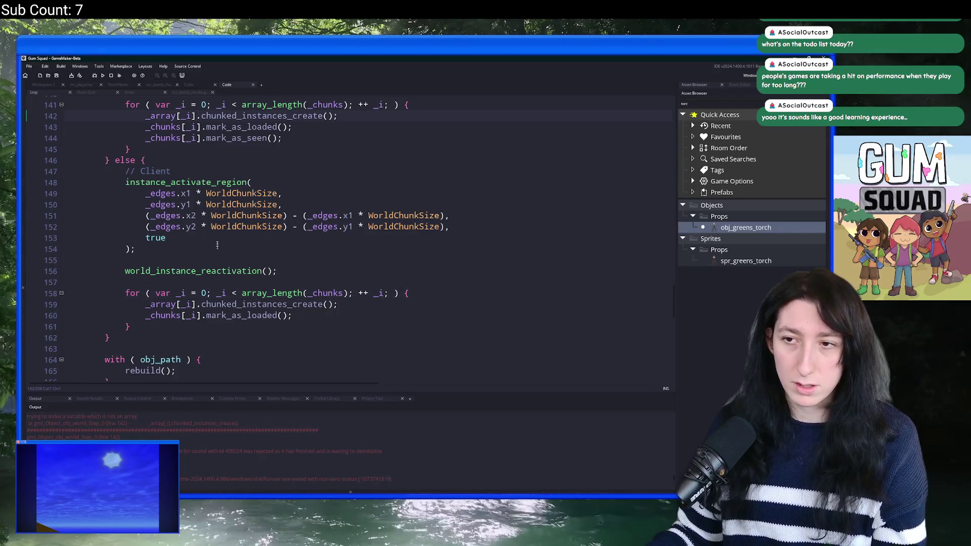
scroll(218, 245, "up", 2)
double_click(161, 167)
type("_chunks")
Rebuild the game, maximize it, set the New World lobby type to Offline, and open File Explorer.
key("F5")
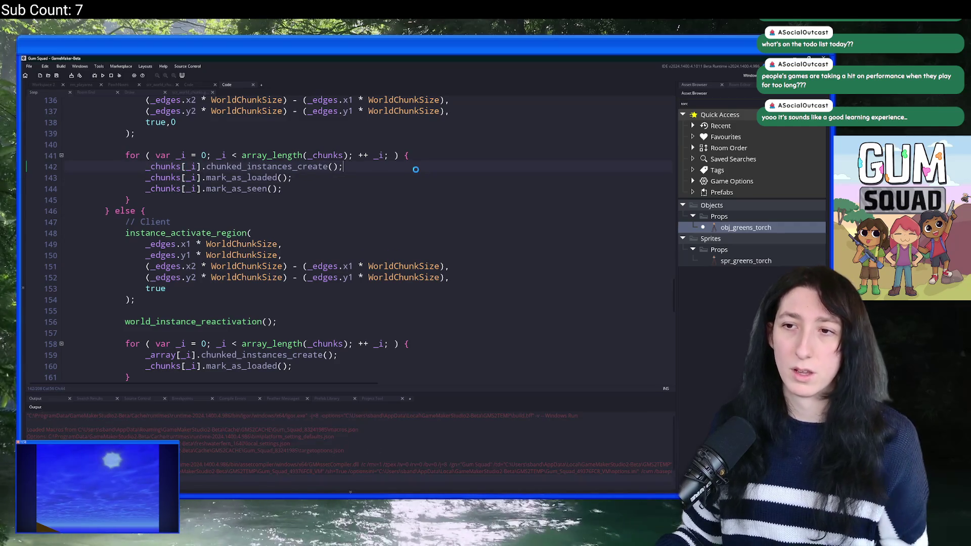
scroll(411, 169, "up", 8)
scroll(378, 195, "down", 5)
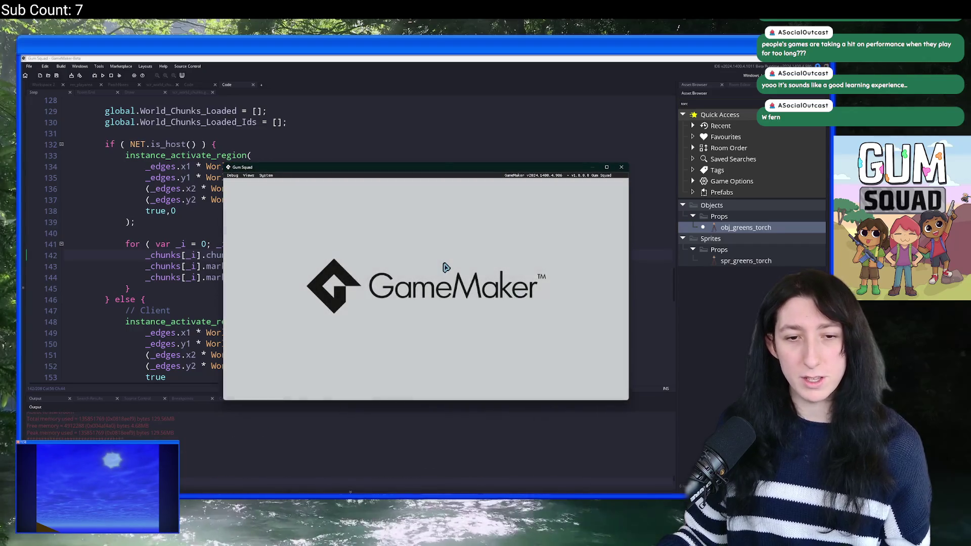
double_click(452, 173)
left_click(423, 234)
left_click(423, 275)
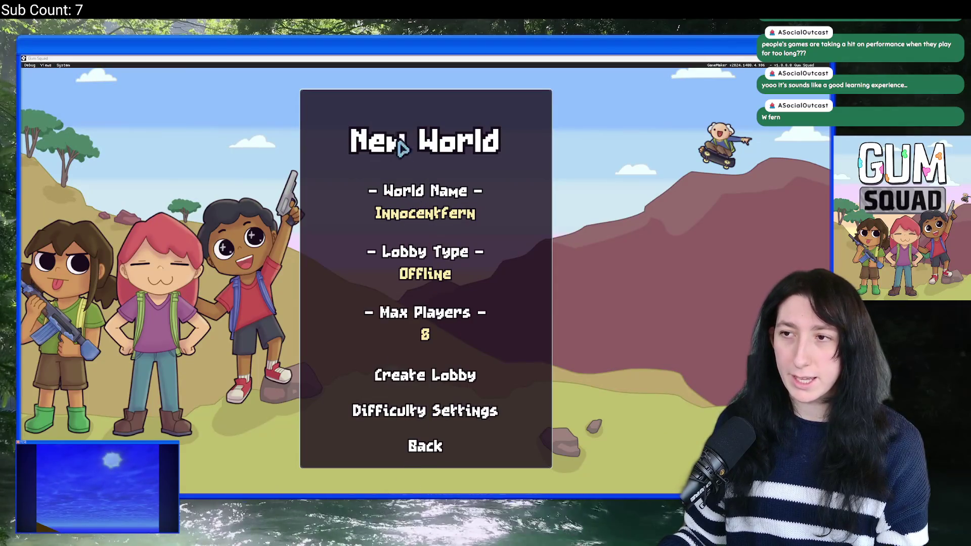
key("super+e")
Delete the eight Gum_Squad save files from AppData, then create the InnocentFern lobby in-game.
left_click(456, 148)
type("%localappdata%")
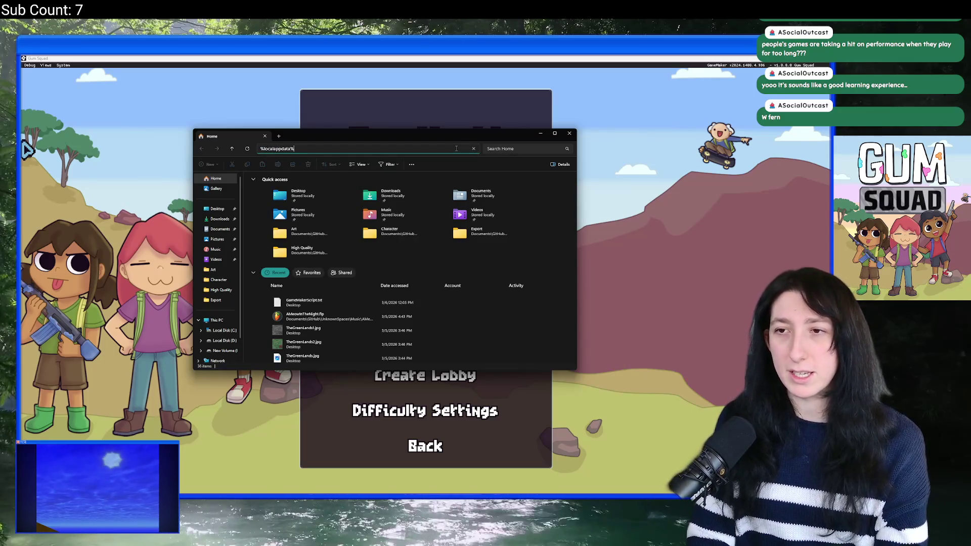
key("Return")
key("g")
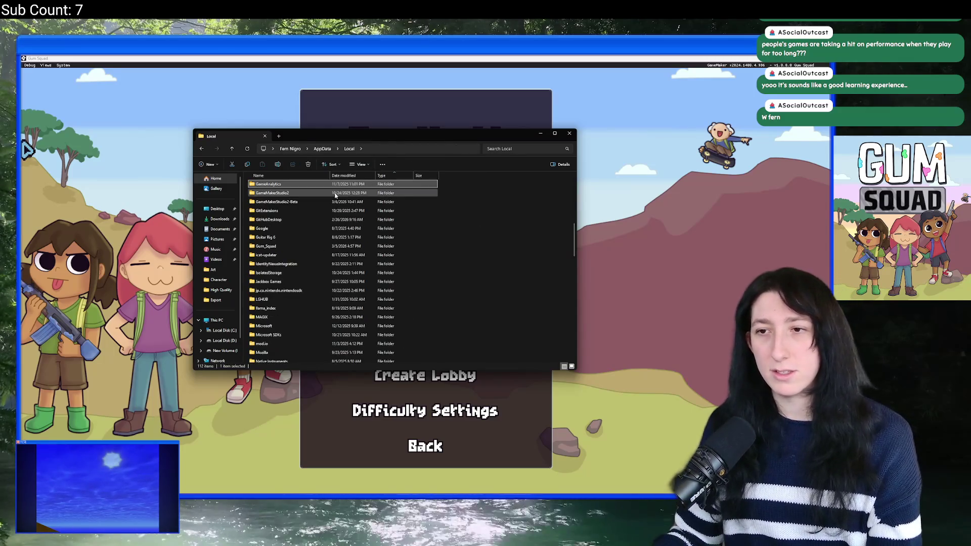
left_click(286, 219)
double_click(272, 246)
double_click(284, 190)
key("ctrl+a")
key("Delete")
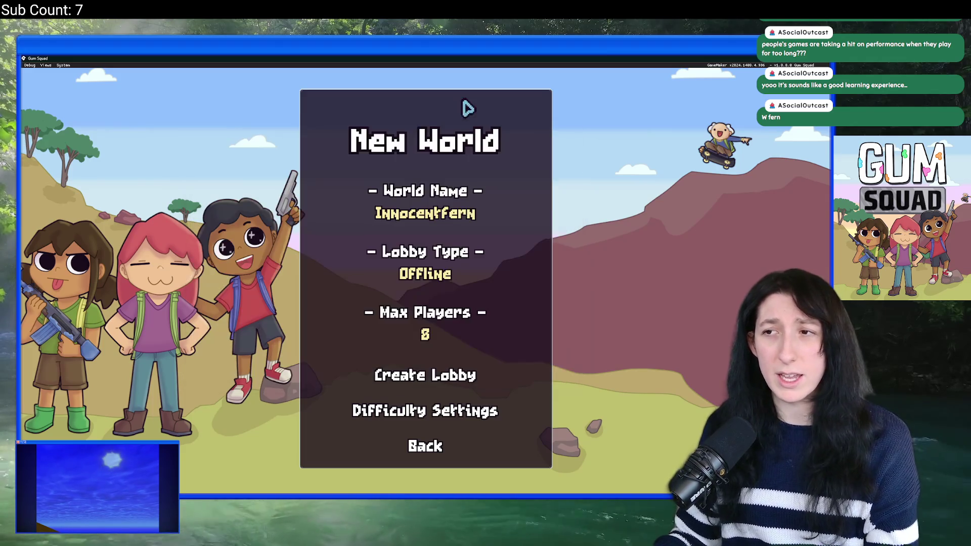
left_click(462, 104)
left_click(428, 380)
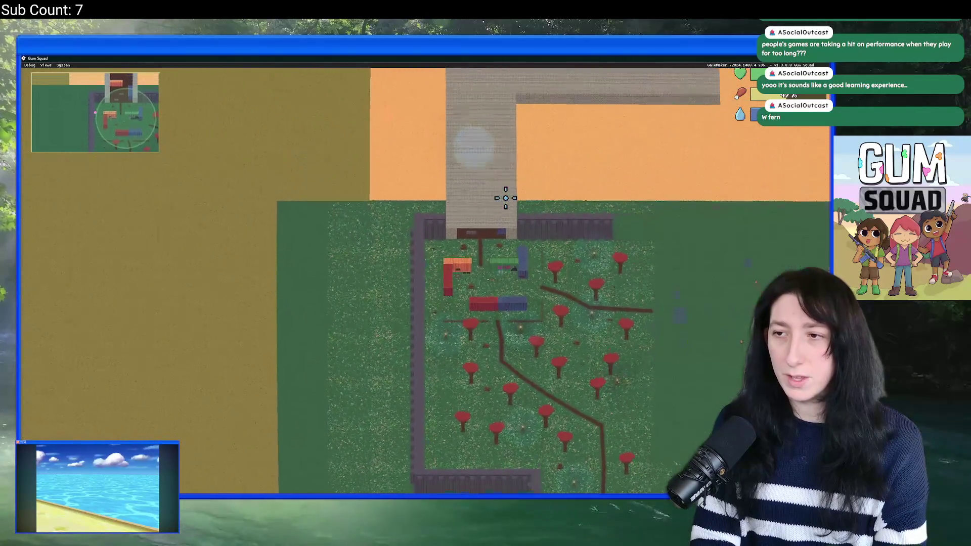
Take the loaded InnocentFern world out of fullscreen with F11.
key("F11")
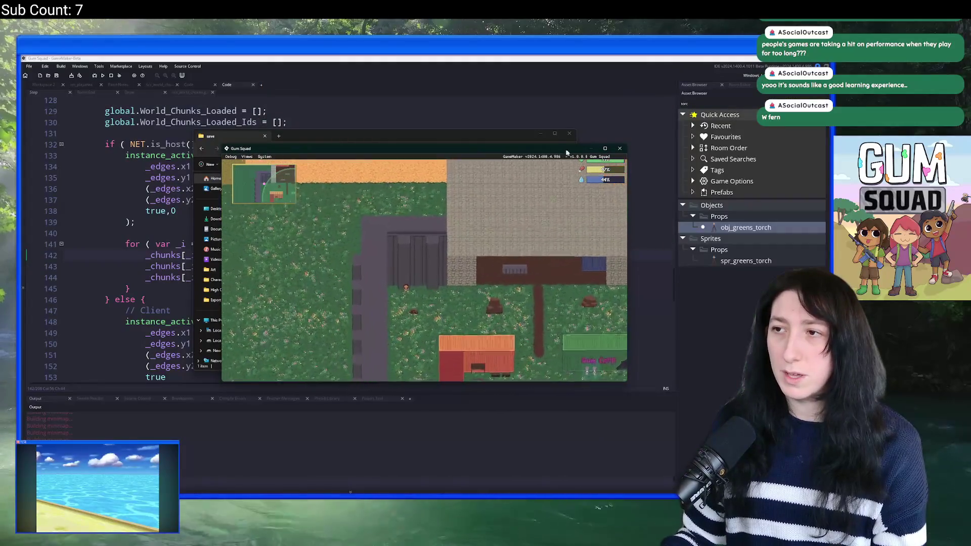
Close the game and review the chunk update code in the editor.
key("Escape")
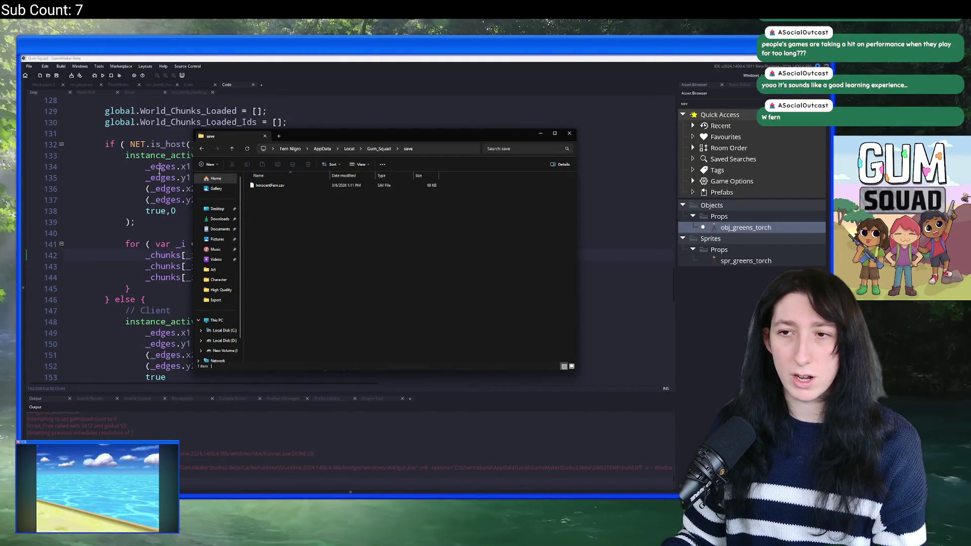
scroll(175, 243, "up", 2)
left_click(174, 243)
scroll(175, 243, "up", 20)
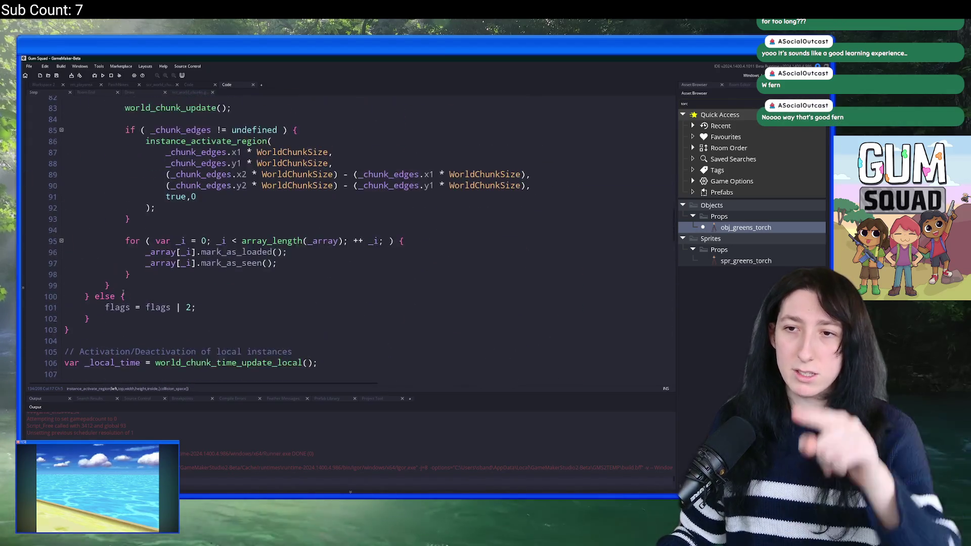
scroll(135, 249, "up", 2)
scroll(152, 213, "down", 5)
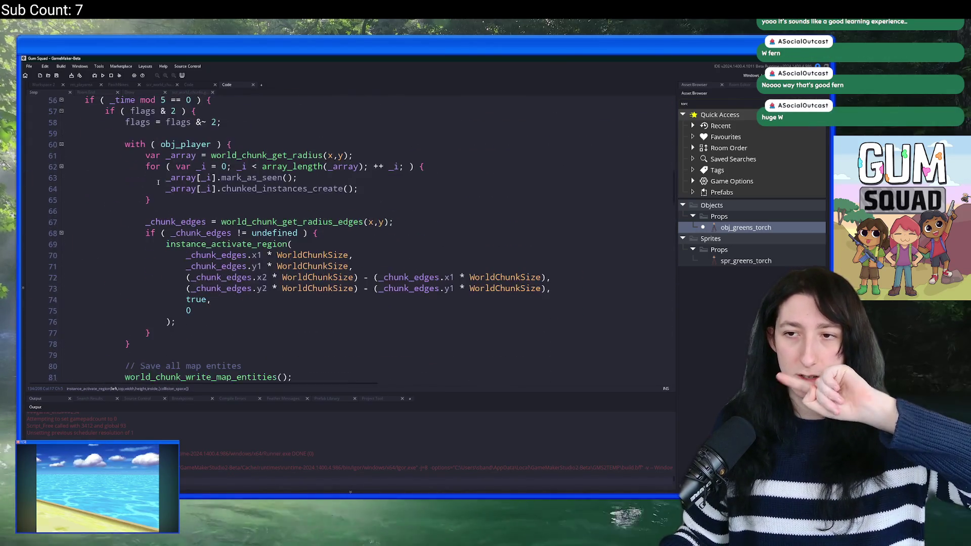
scroll(171, 172, "down", 4)
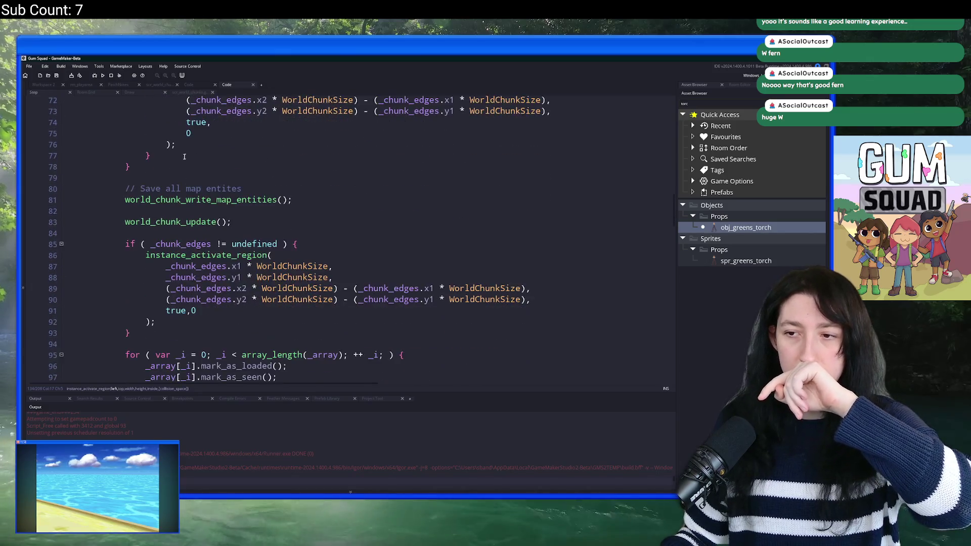
scroll(191, 144, "up", 5)
scroll(191, 144, "up", 2)
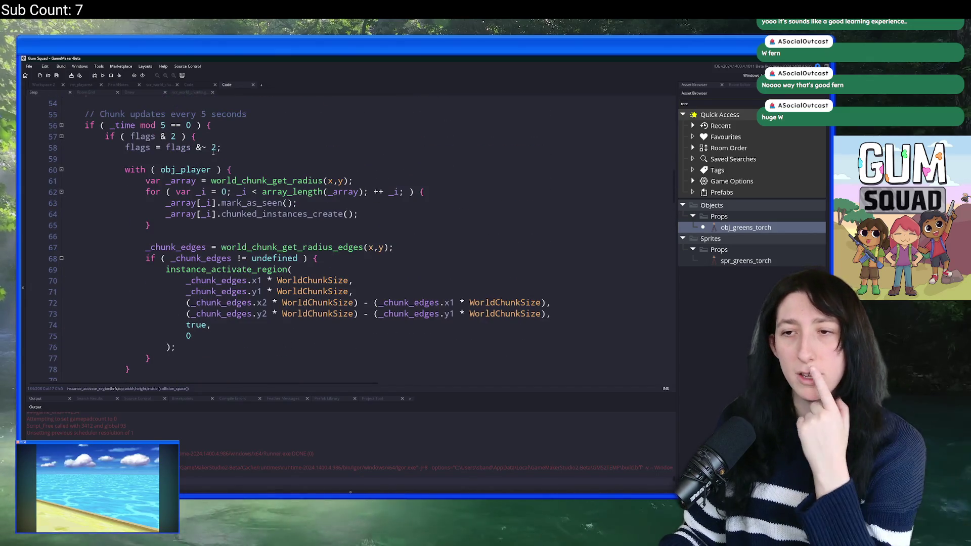
scroll(232, 151, "down", 3)
scroll(248, 177, "down", 3)
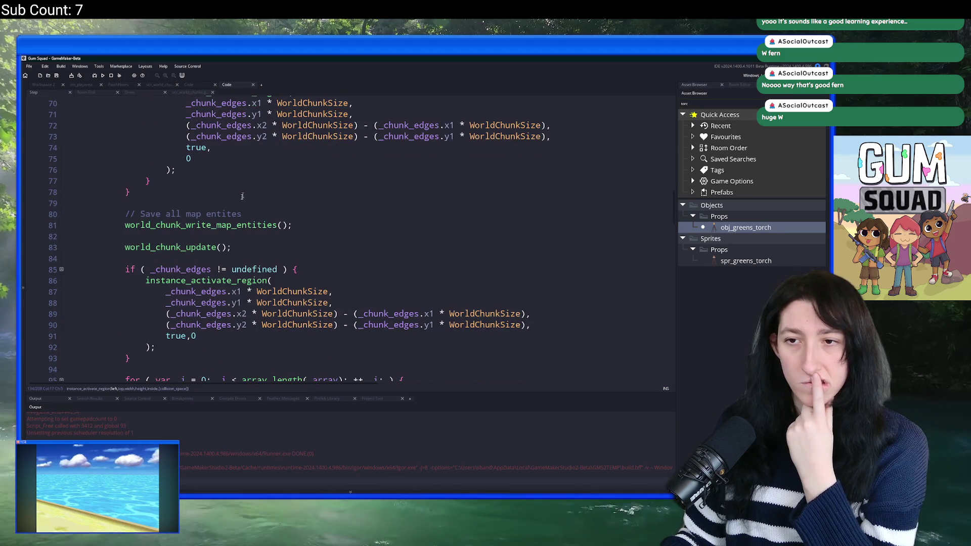
scroll(242, 196, "down", 3)
scroll(278, 265, "up", 11)
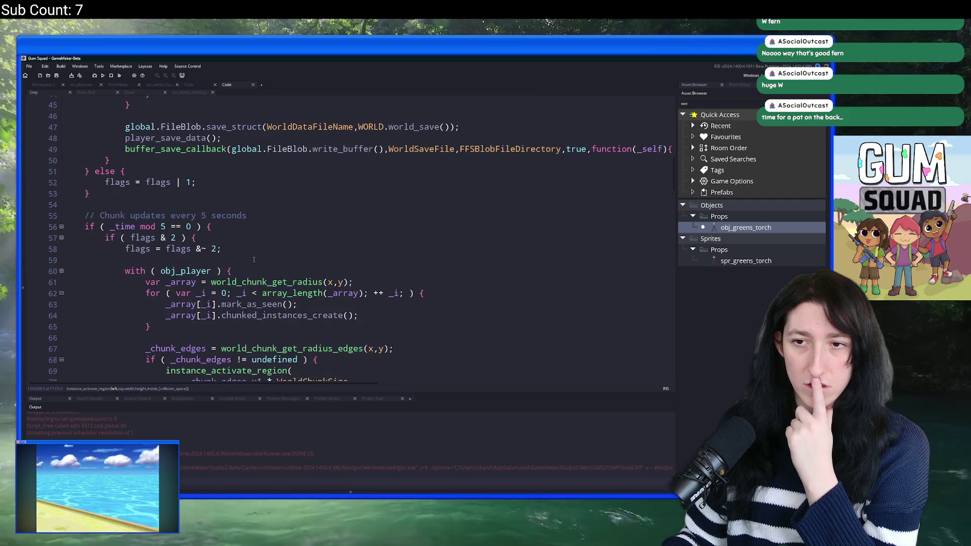
scroll(254, 260, "up", 7)
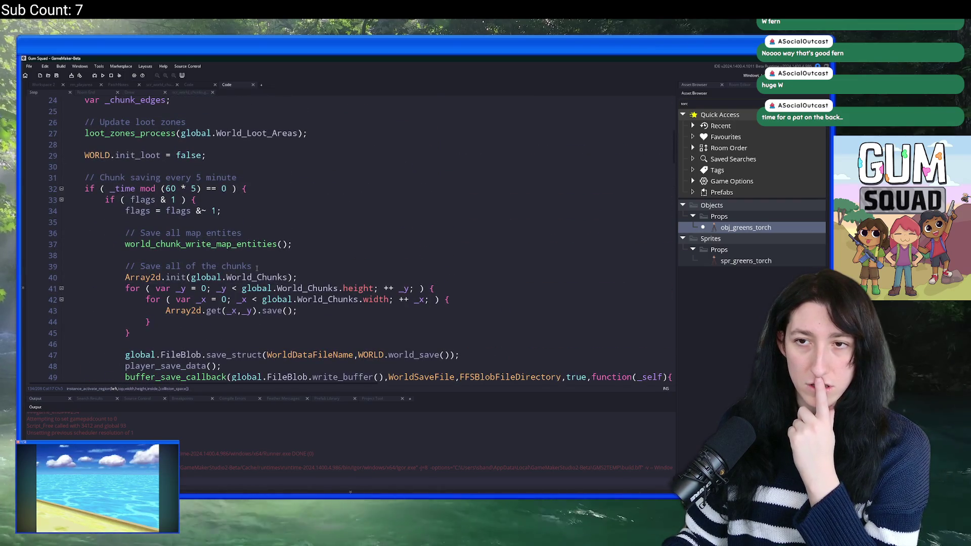
scroll(257, 268, "up", 2)
scroll(250, 258, "down", 11)
scroll(253, 248, "down", 9)
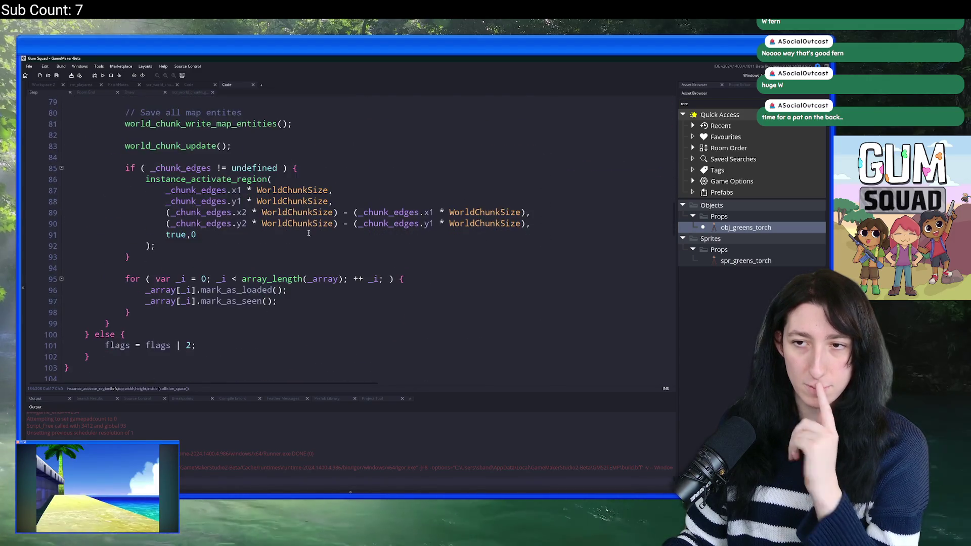
scroll(309, 233, "down", 4)
left_click(313, 218)
scroll(354, 212, "up", 5)
key("ctrl+f")
left_click(668, 99)
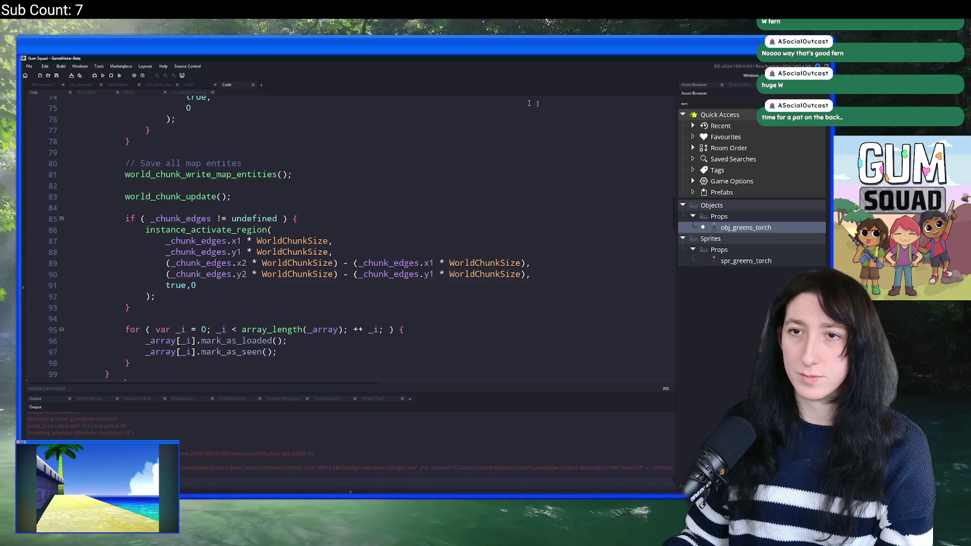
On Workspace 2, open obj_player's End Step and jump to world_chunk_process_for_player, maximized.
left_click(40, 85)
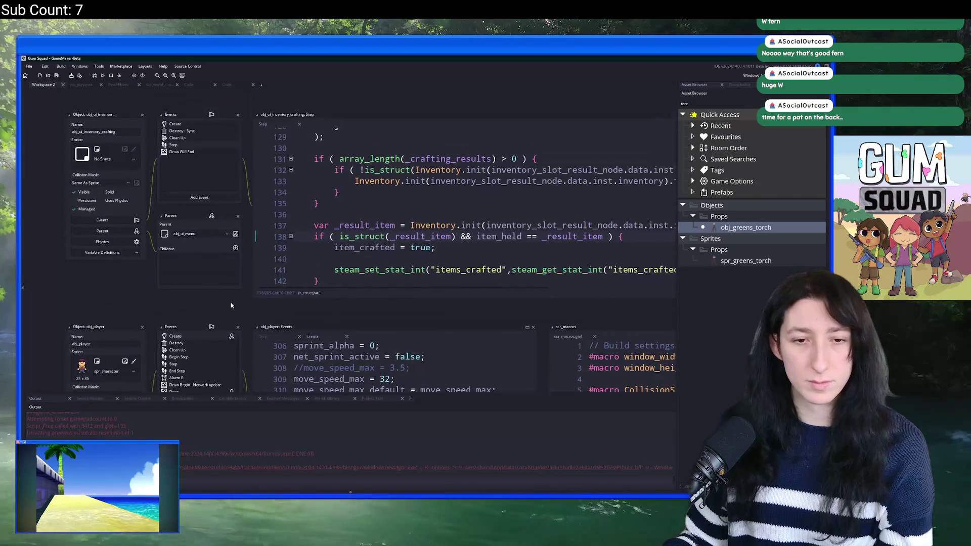
left_click_drag(230, 302, 255, 218)
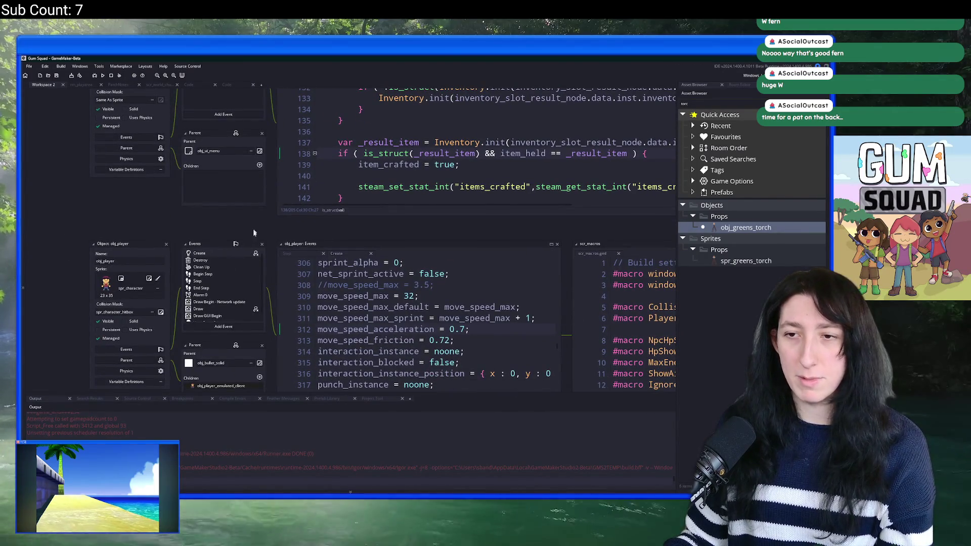
left_click(227, 281)
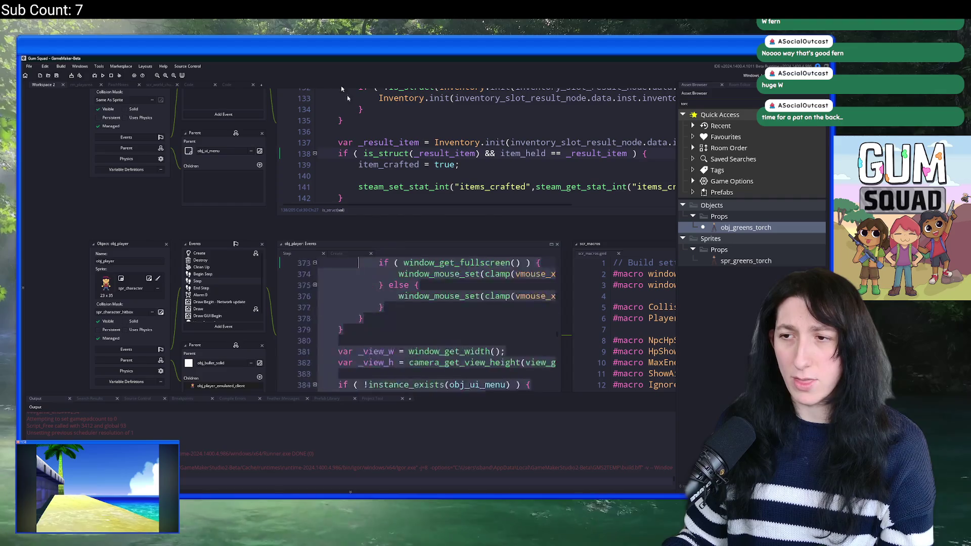
scroll(405, 328, "down", 5)
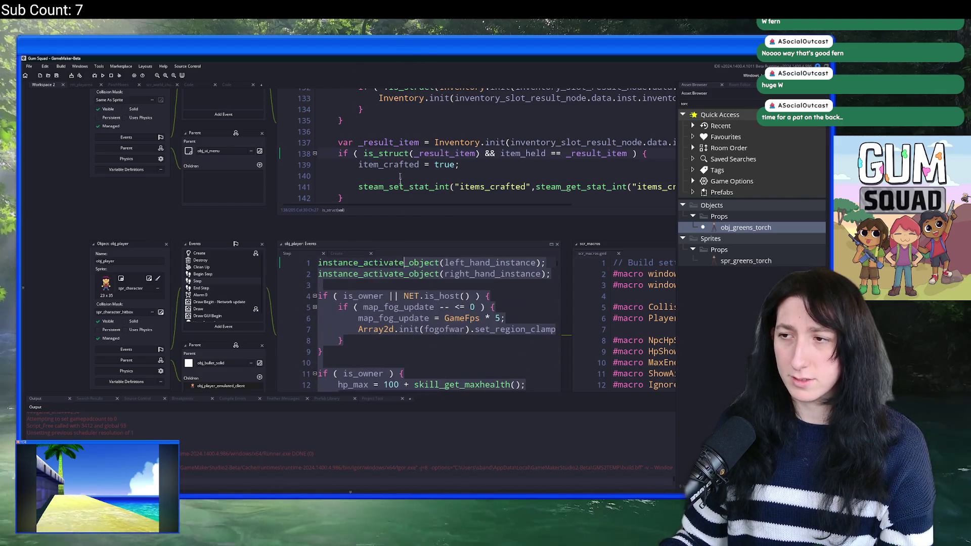
left_click(200, 288)
middle_click(400, 341)
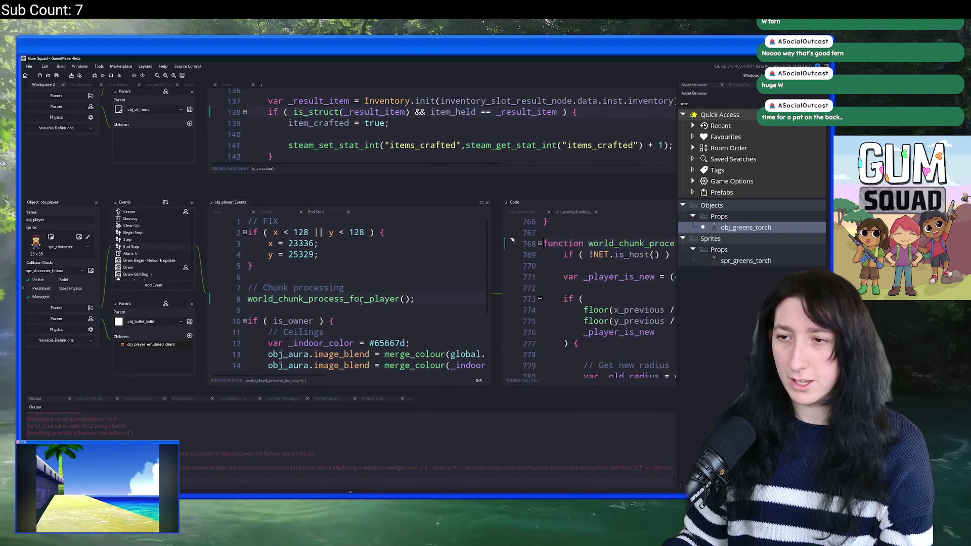
left_click(468, 134)
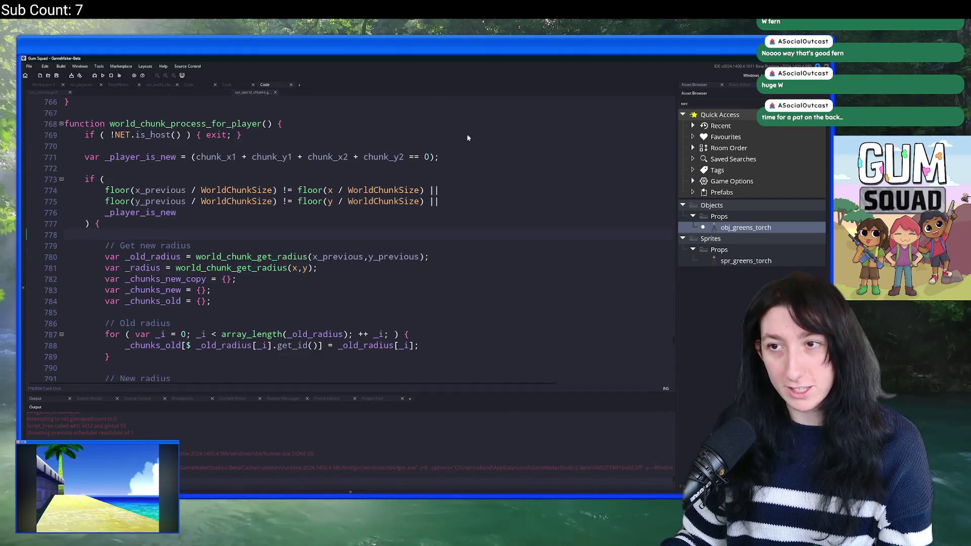
Scroll to the client chunk-loading code and select the load_network method name.
scroll(253, 200, "down", 14)
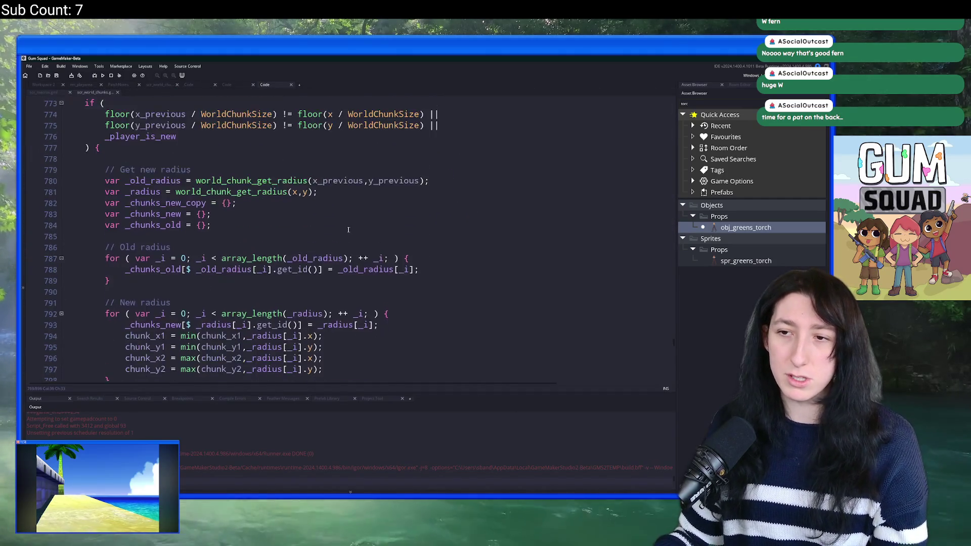
scroll(253, 199, "down", 11)
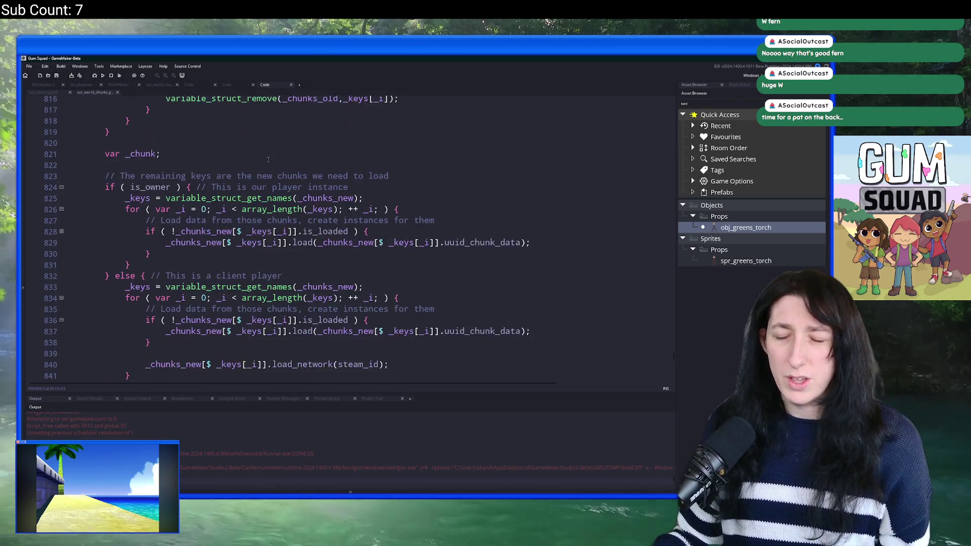
scroll(299, 173, "up", 8)
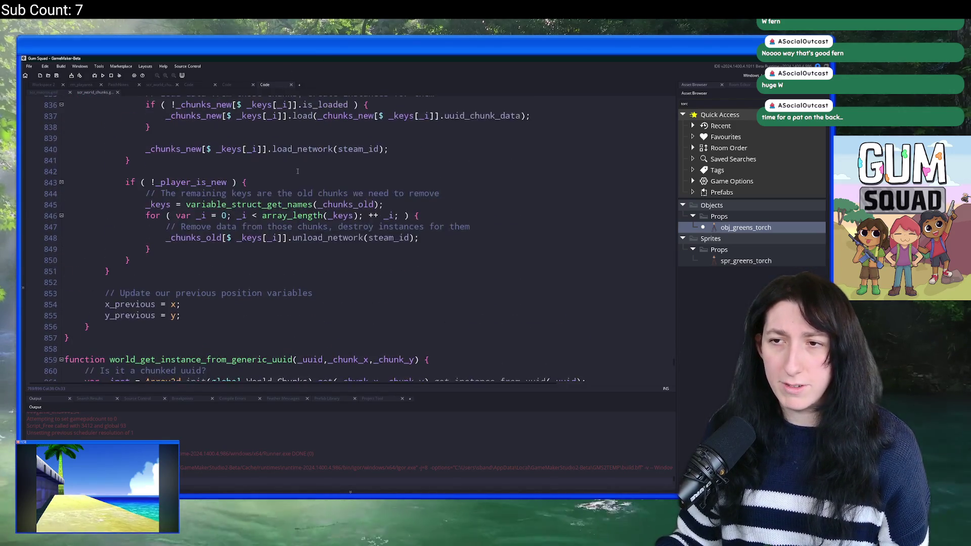
scroll(290, 168, "down", 4)
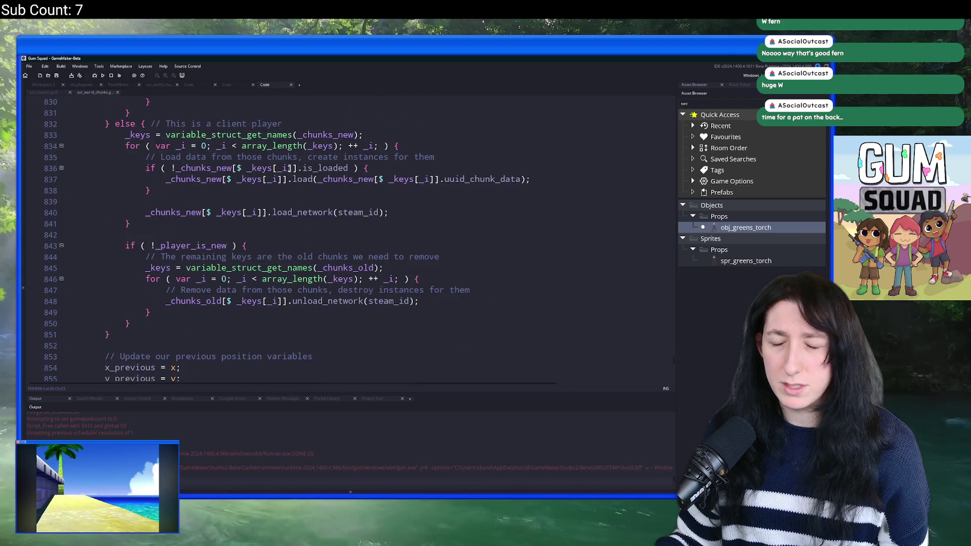
double_click(295, 212)
scroll(314, 215, "down", 5)
Search for load_network, then find other ChunkLoad uses in the current file.
key("ctrl+f")
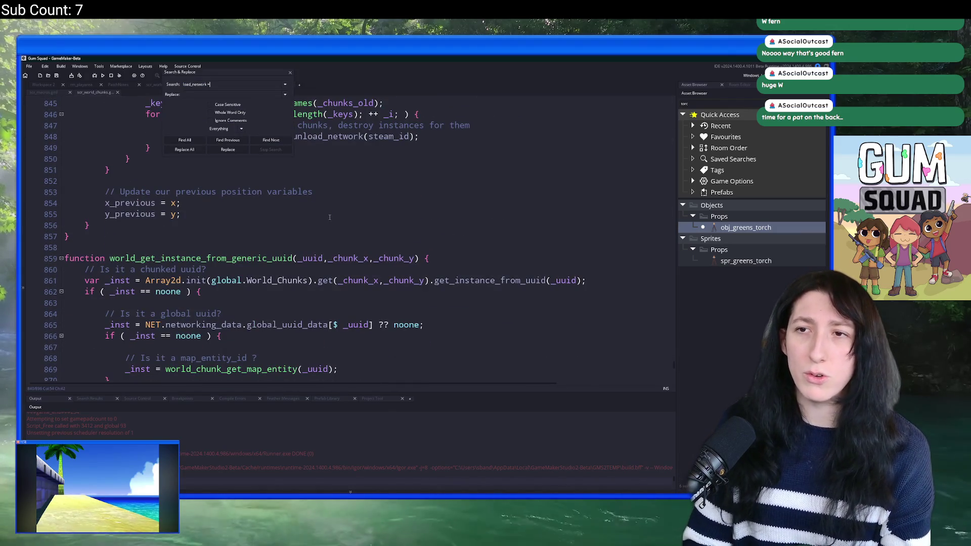
type(" func")
key("Return")
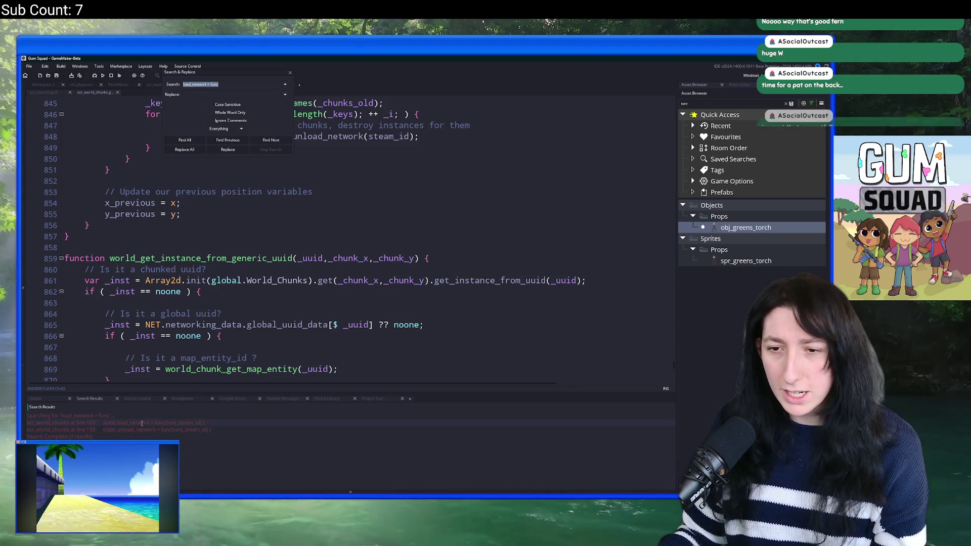
scroll(193, 304, "up", 2)
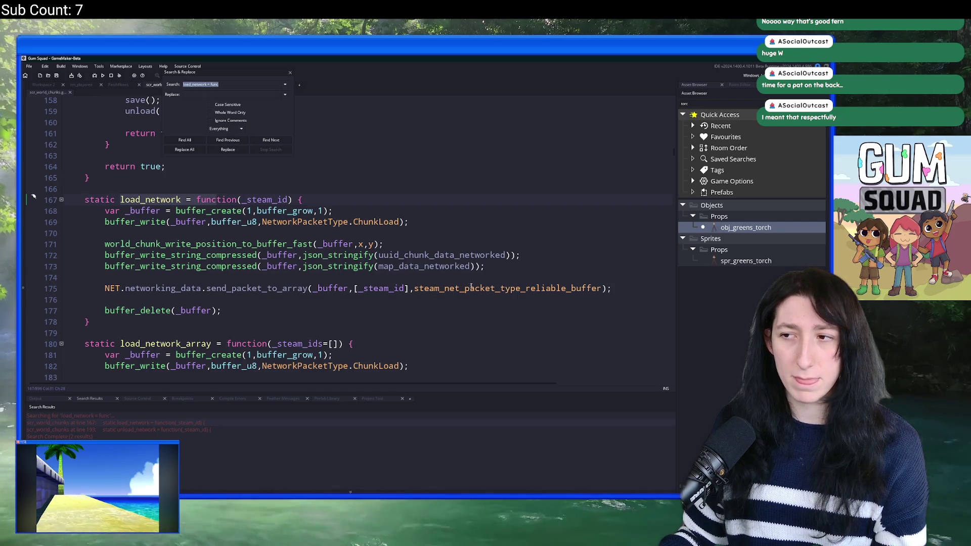
double_click(376, 222)
key("ctrl+f")
scroll(661, 133, "up", 1)
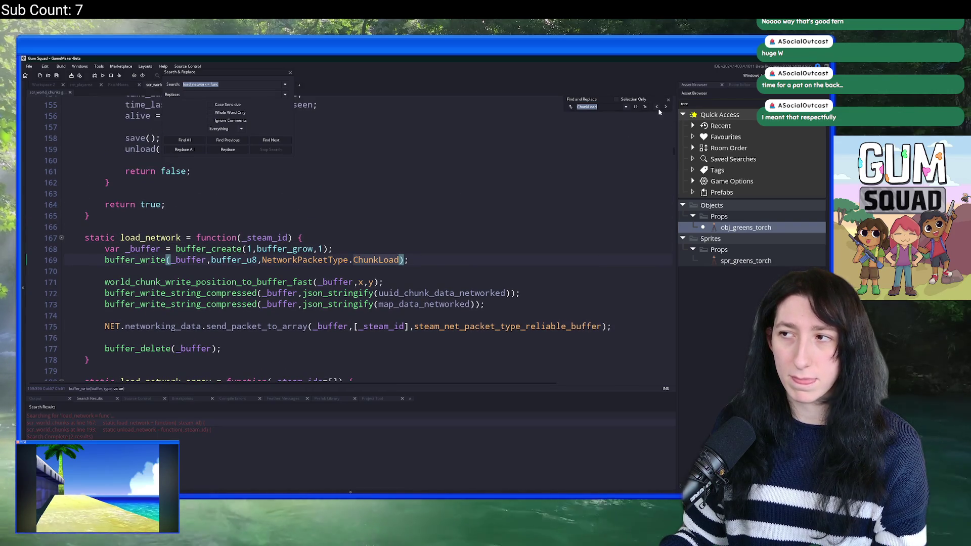
left_click(657, 108)
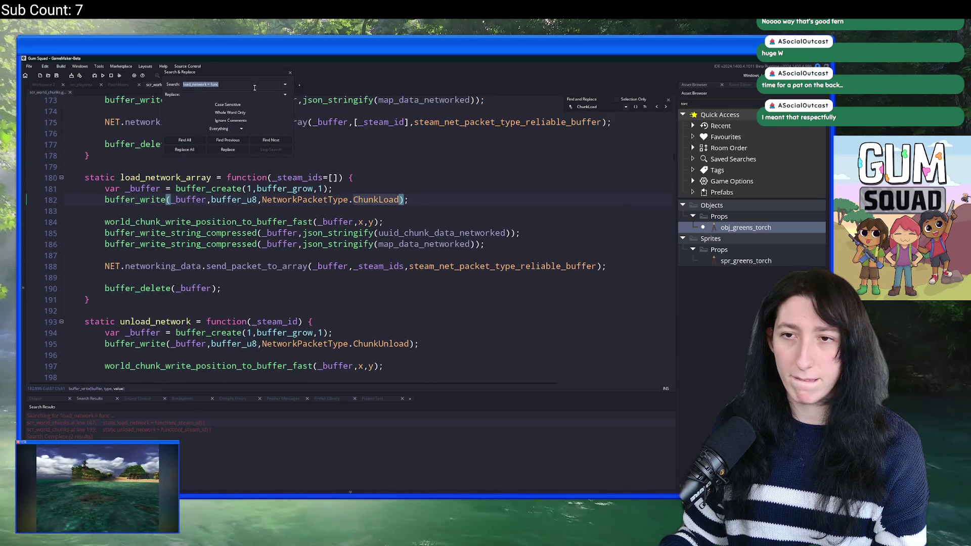
Search the project for NetworkPacketType.ChunkLoad and open its handler in scr_networking.
left_click(290, 73)
scroll(304, 131, "up", 7)
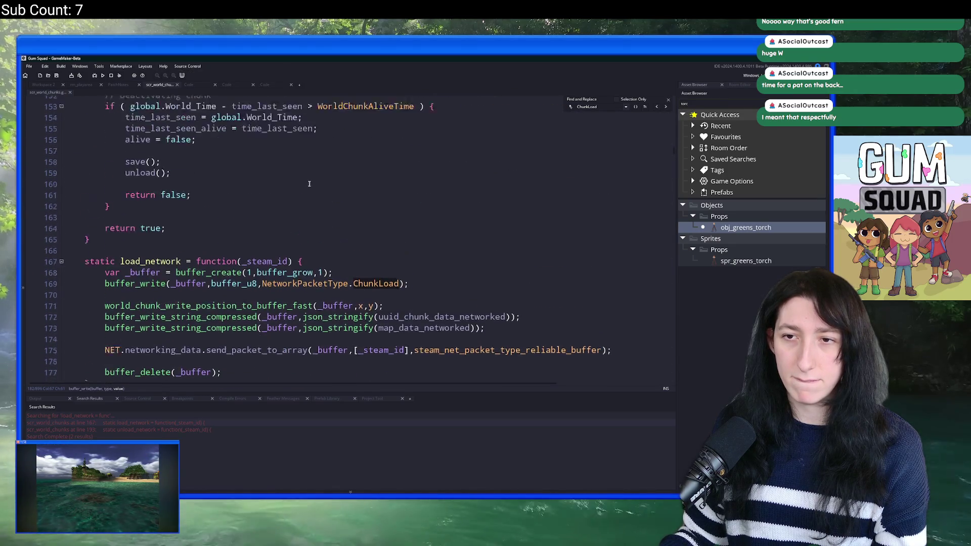
key("Right")
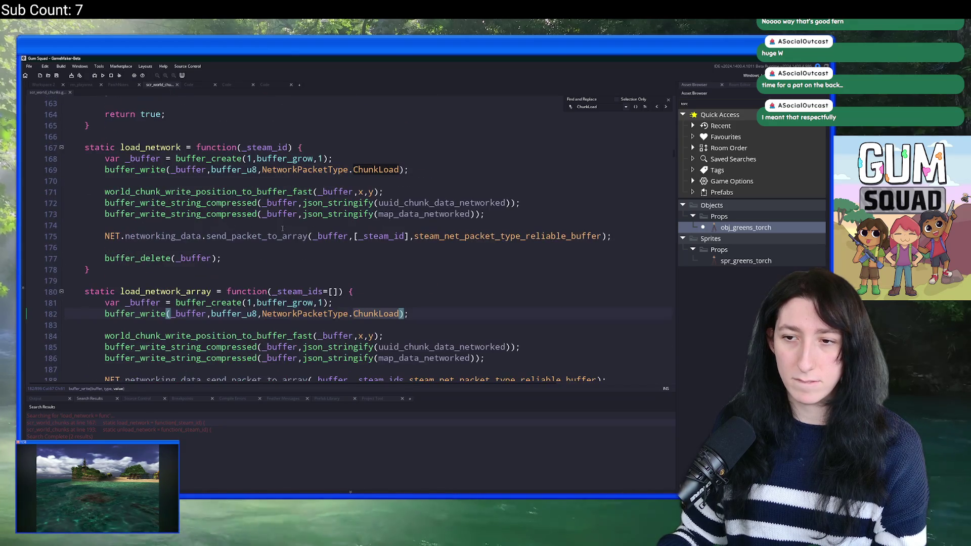
scroll(364, 182, "up", 8)
scroll(314, 248, "down", 6)
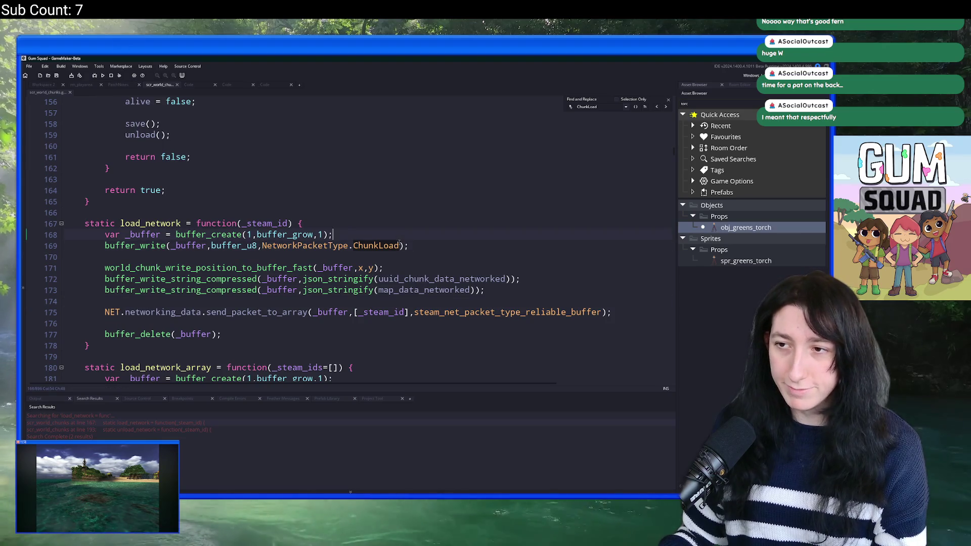
left_click_drag(400, 245, 263, 246)
key("ctrl+shift+f")
key("Return")
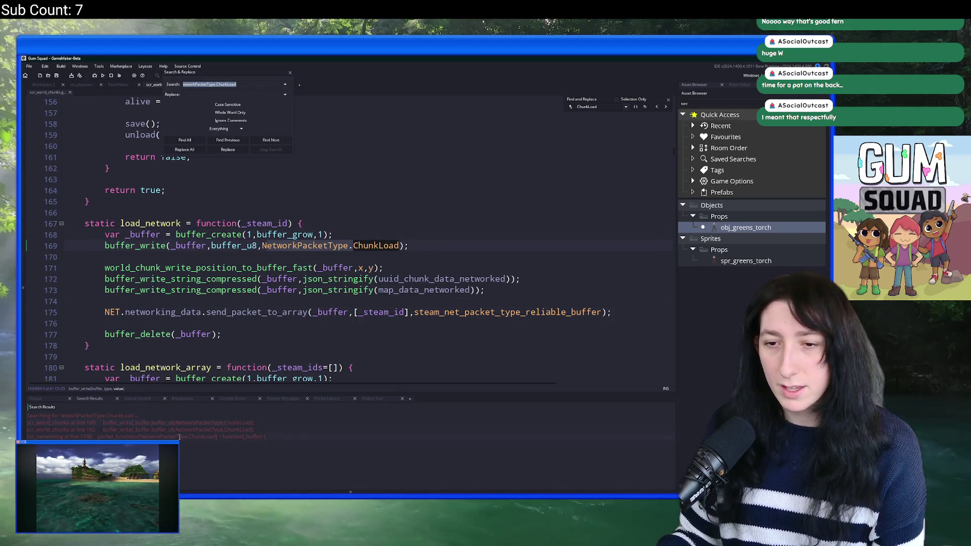
double_click(179, 437)
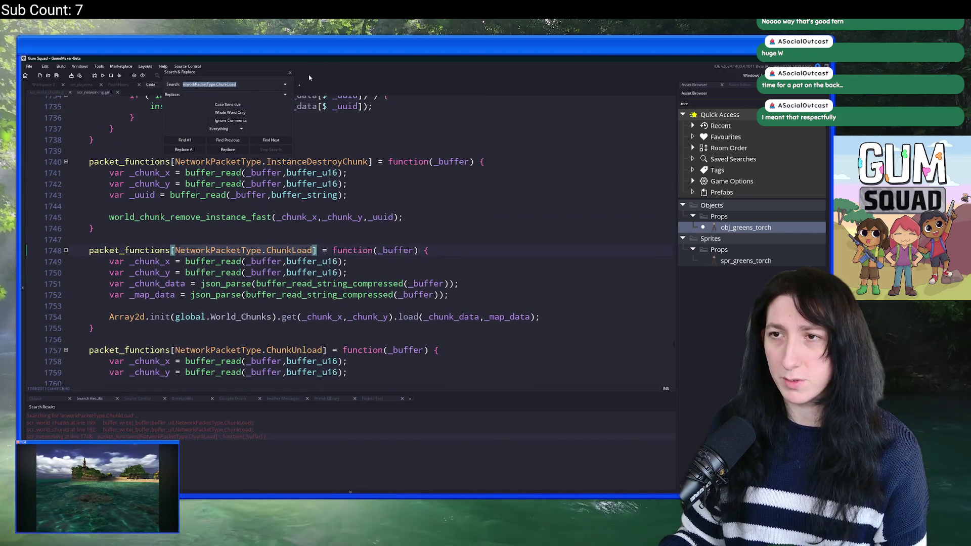
left_click(290, 74)
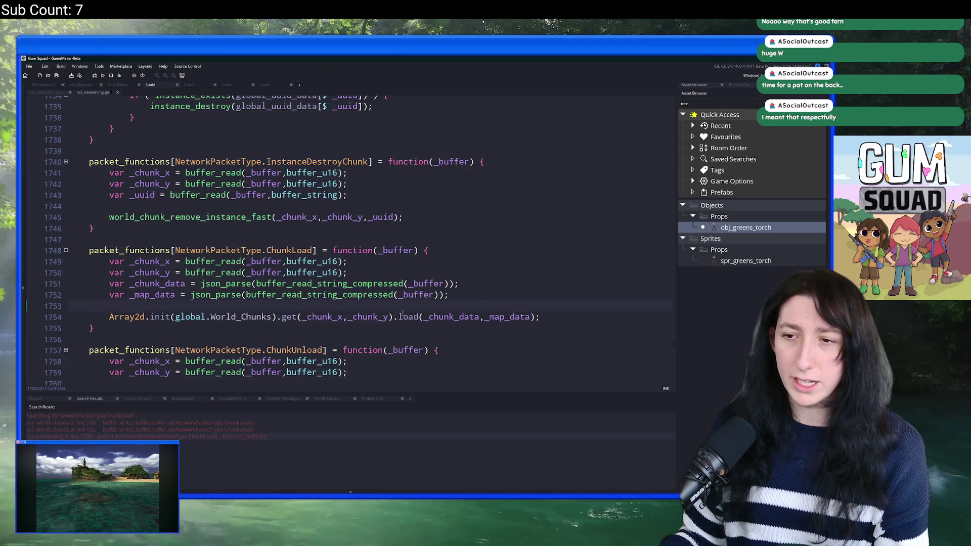
Search for 'load = func' and open the chunk's static load function at line 241 of scr_world_chunks.
left_click(403, 314)
scroll(403, 313, "down", 2)
scroll(403, 313, "down", 2)
key("ctrl+f")
type("load = func")
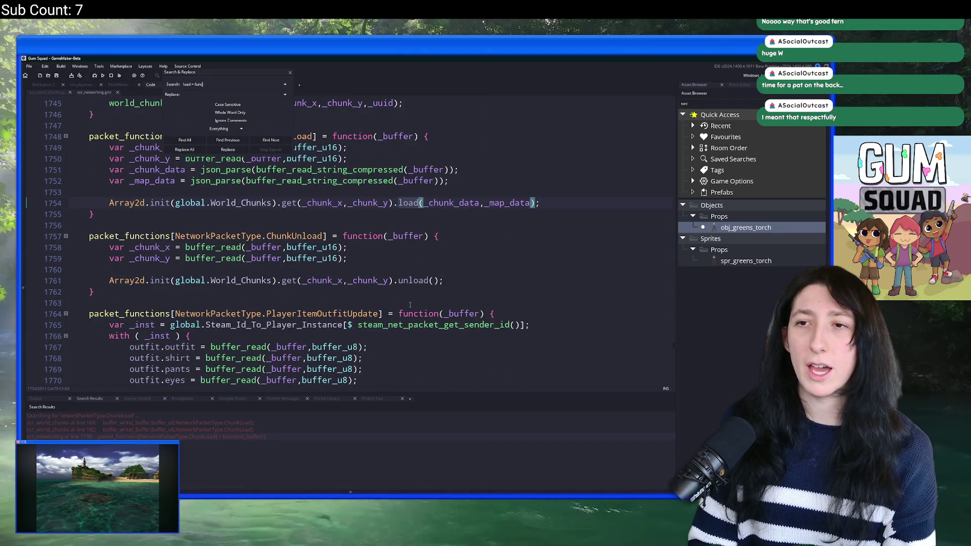
key("Return")
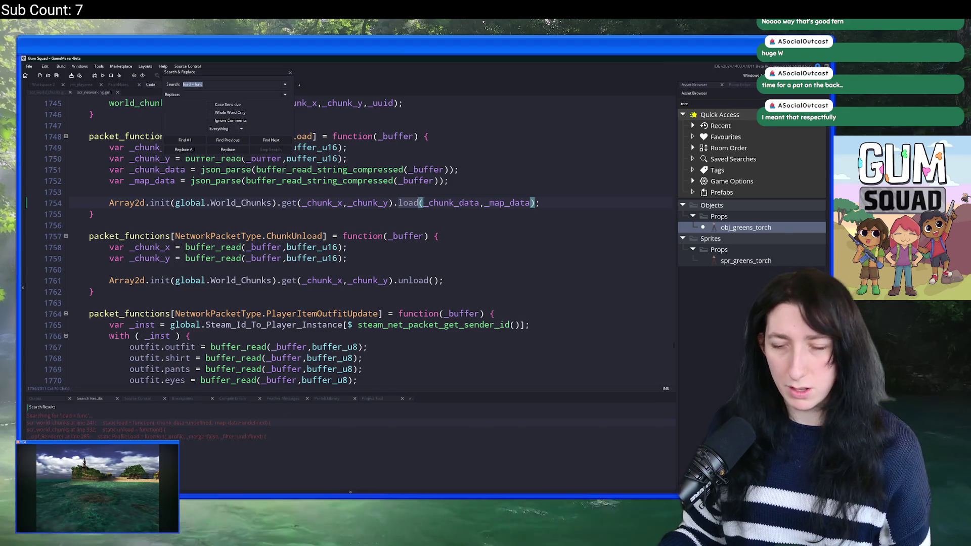
double_click(164, 423)
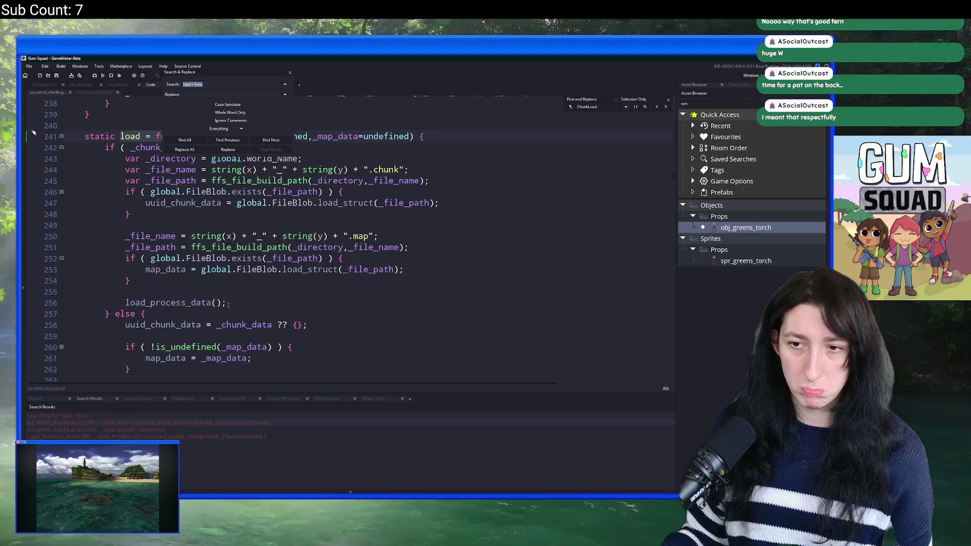
key("Escape")
left_click(437, 136)
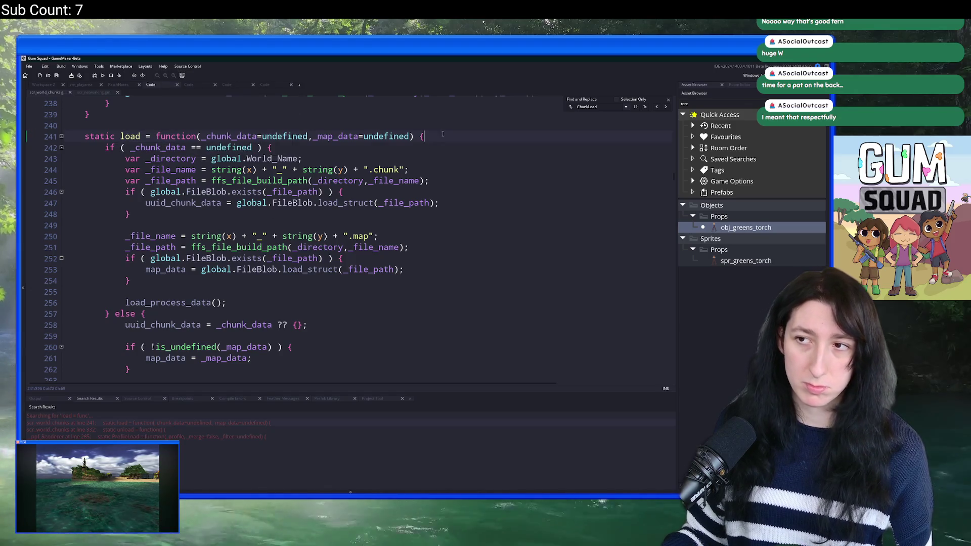
Add chunked_instances_create(); as the first line of the chunk's static load function.
key("Return")
type("_chunks")
key("Return")
left_click(427, 144)
key("BackSpace")
key("BackSpace")
key("BackSpace")
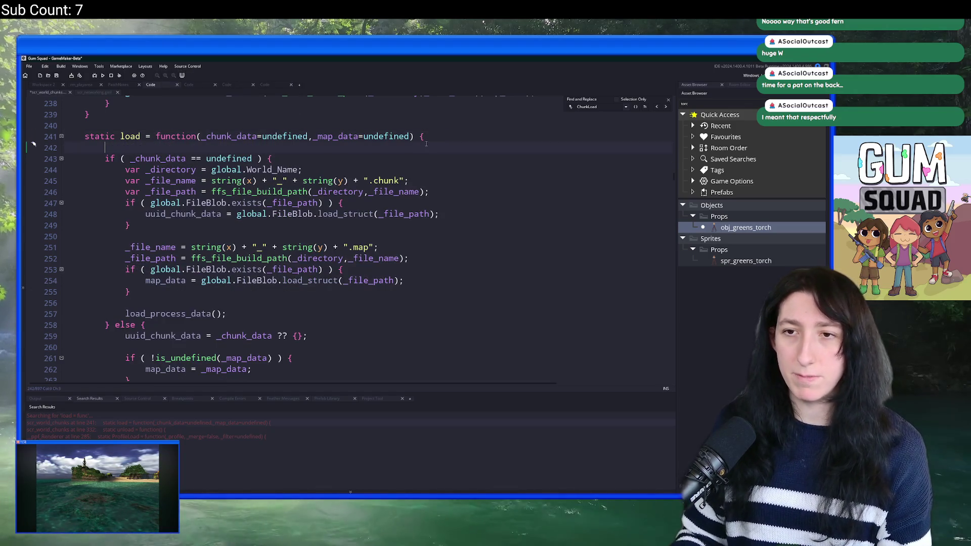
type("instance_chunk")
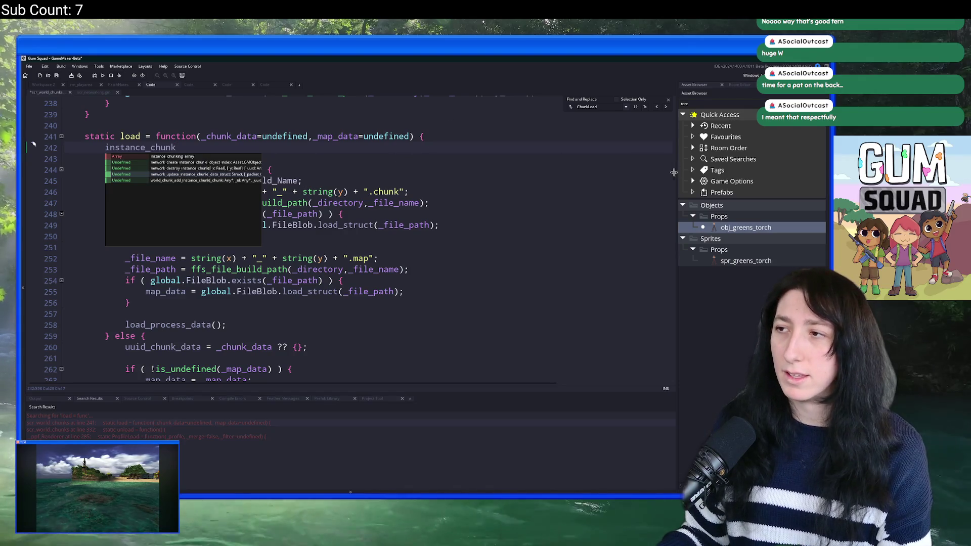
left_click_drag(673, 177, 677, 127)
scroll(250, 224, "down", 1)
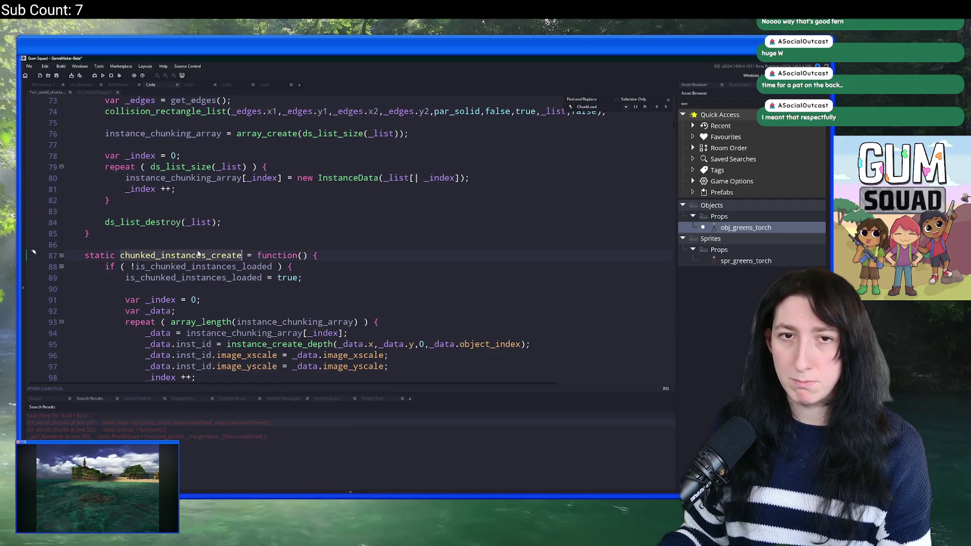
key("ctrl+z")
key("ctrl+z")
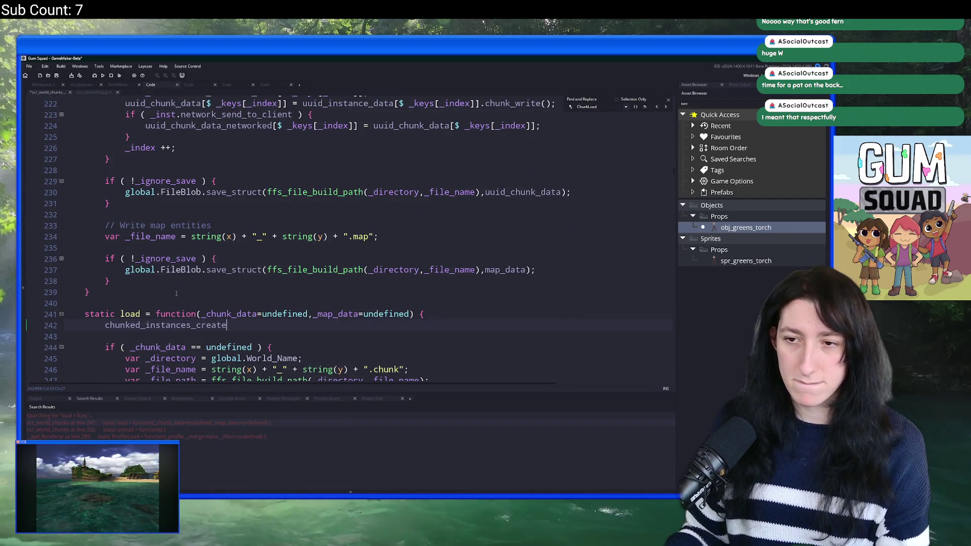
Search the code for 'unl' and jump to the static unload function at line 334.
scroll(285, 233, "down", 11)
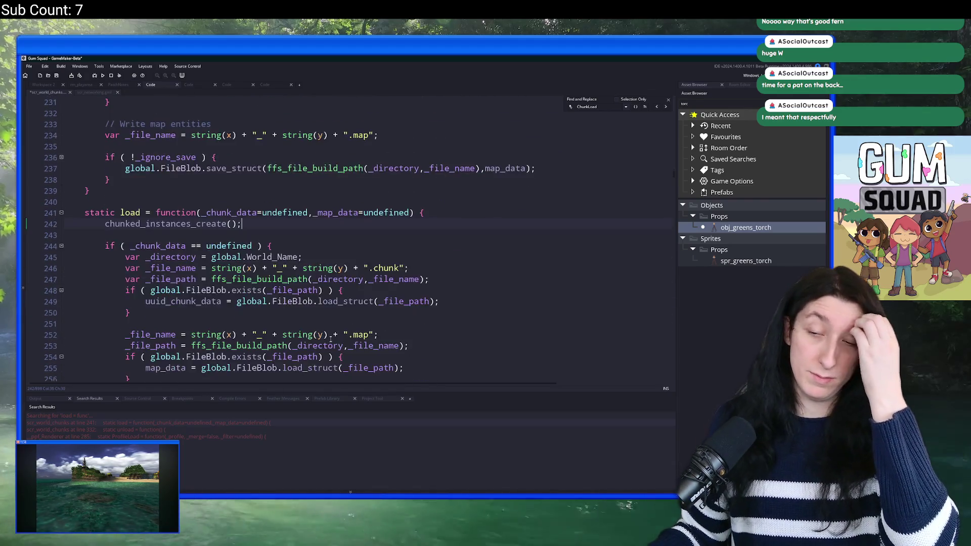
scroll(284, 233, "up", 9)
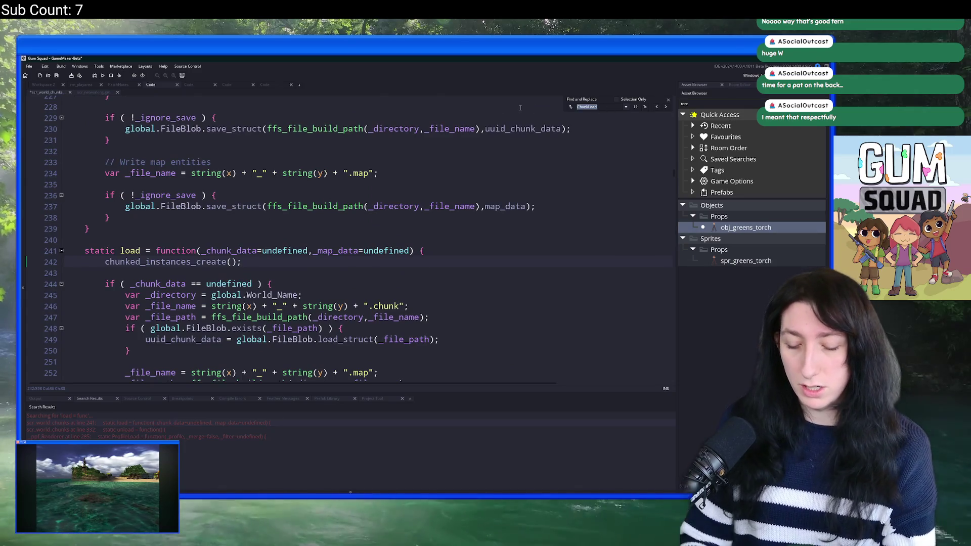
type("unl")
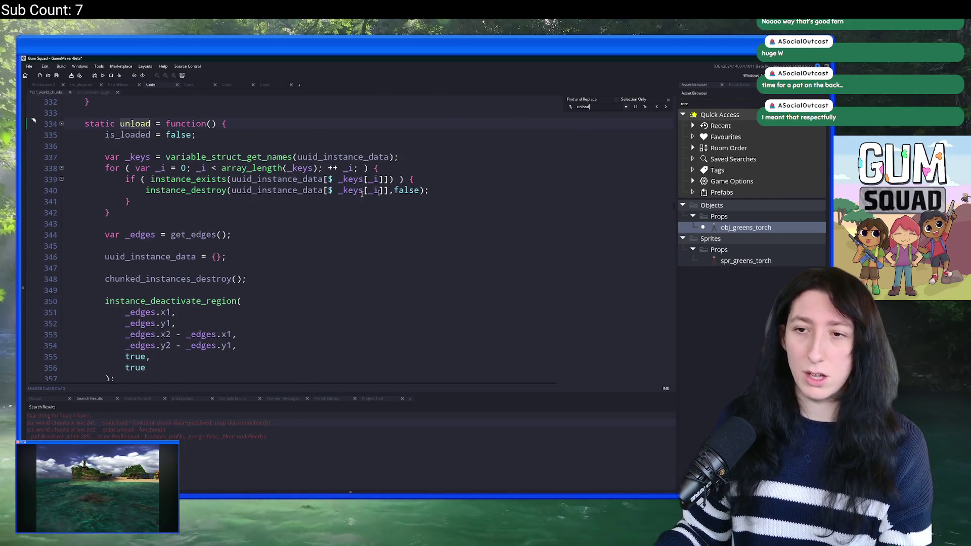
left_click(668, 100)
left_click(358, 157)
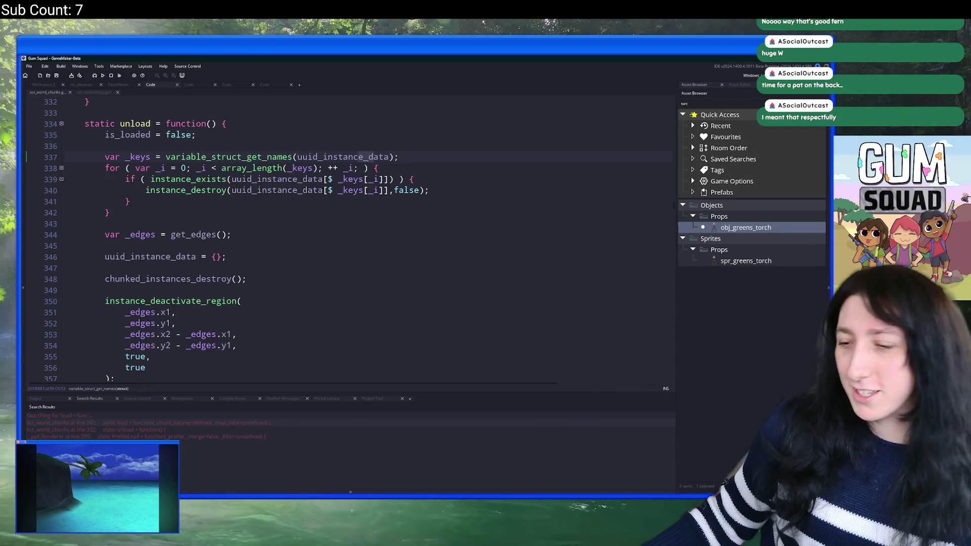
Launch Calculator from the Start search and move it toward the middle of the screen.
key("super")
type("ca")
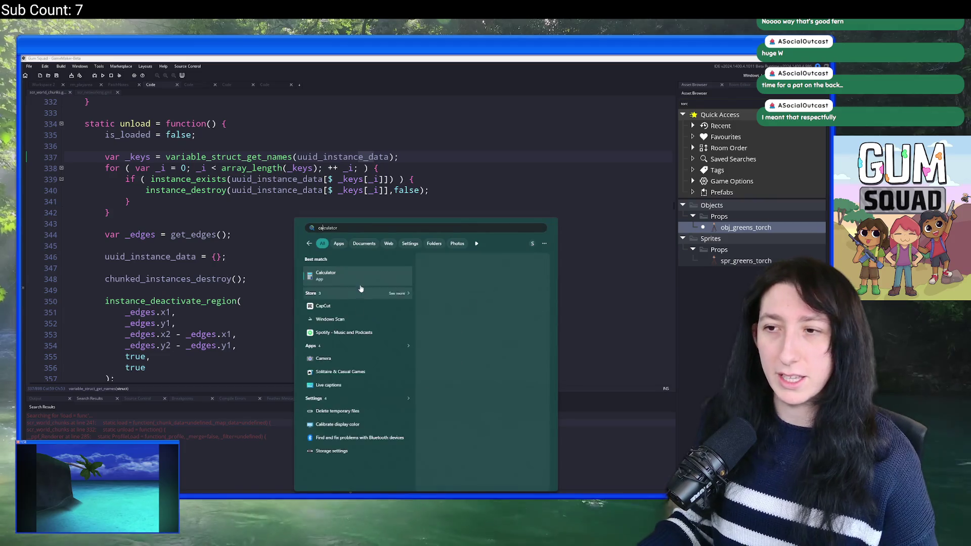
key("Return")
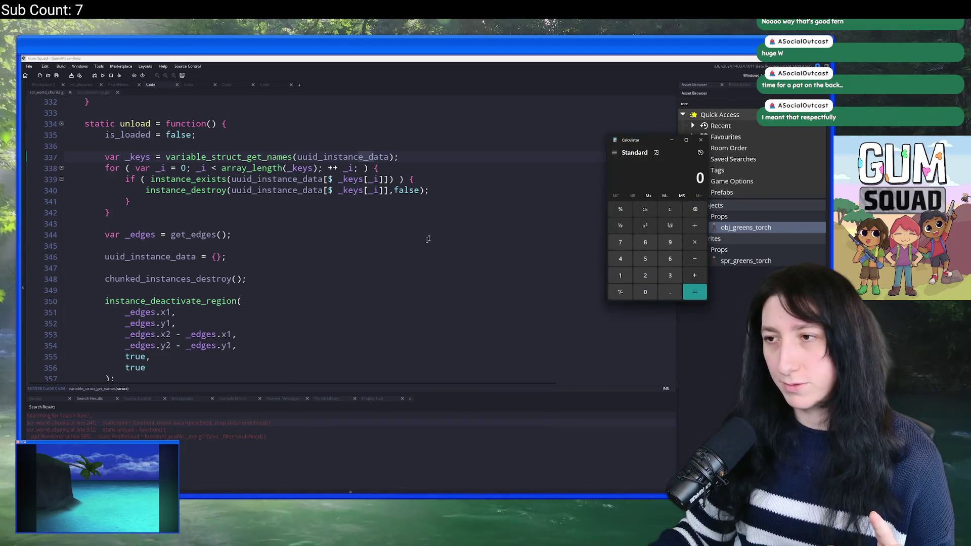
left_click_drag(650, 142, 410, 143)
Compute 51200 ÷ 512 = 100, then 100 × 100 = 10,000.
type("85")
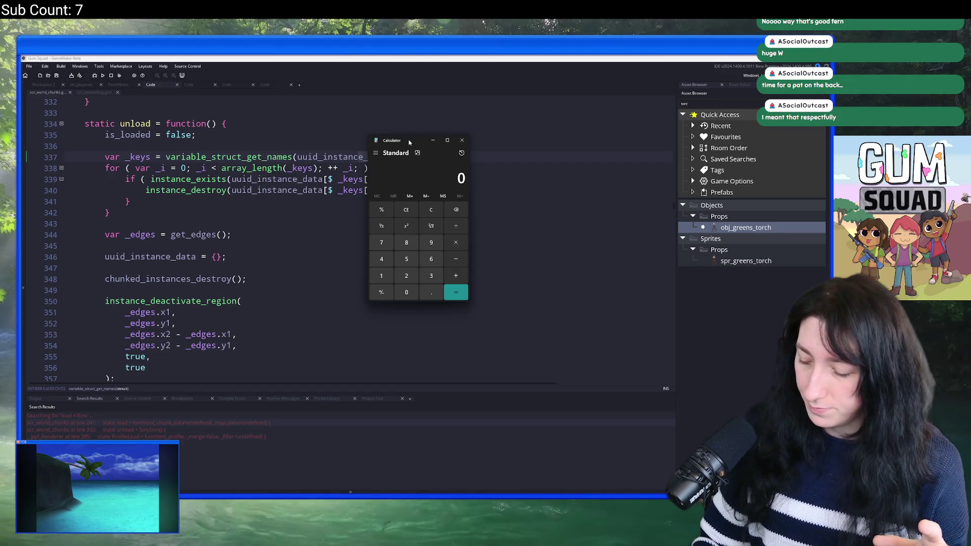
type("512")
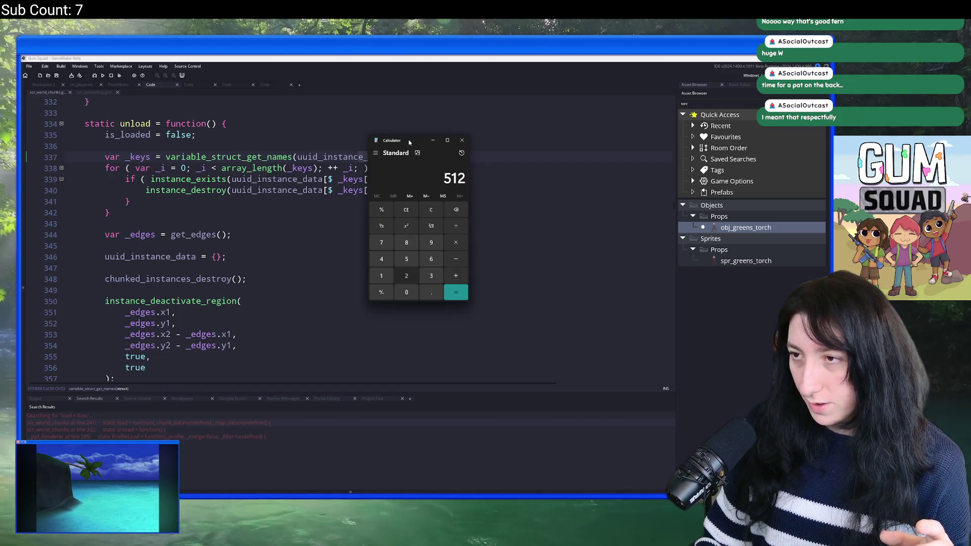
type("00512")
key("Return")
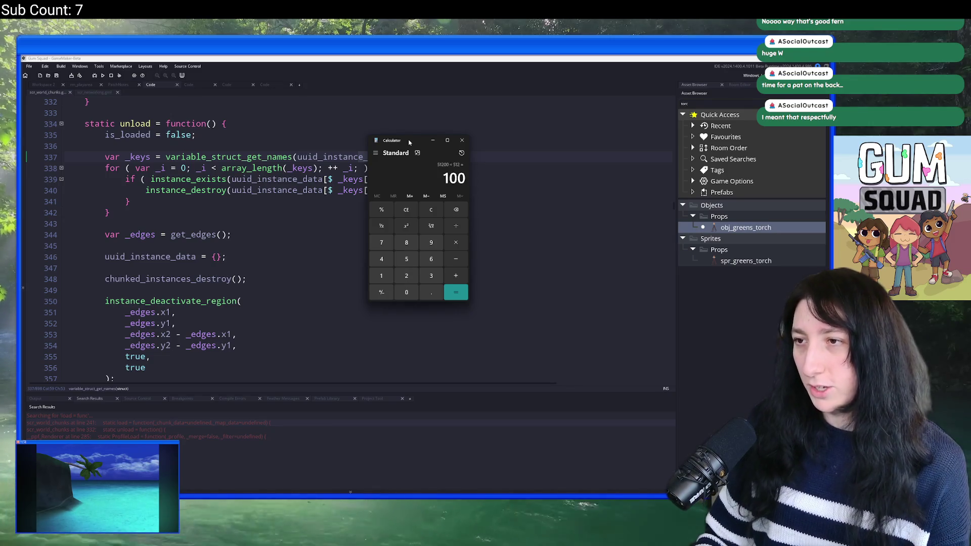
type("00")
key("Return")
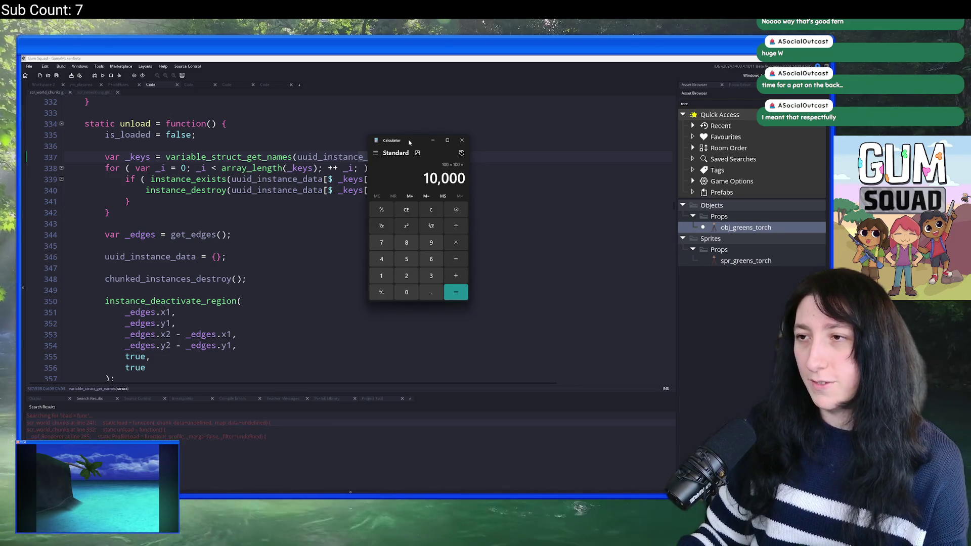
Close Calculator, clear the asset filter and open the obj_vertexgrass object editor in Workspace 2.
left_click(465, 140)
scroll(470, 170, "up", 4)
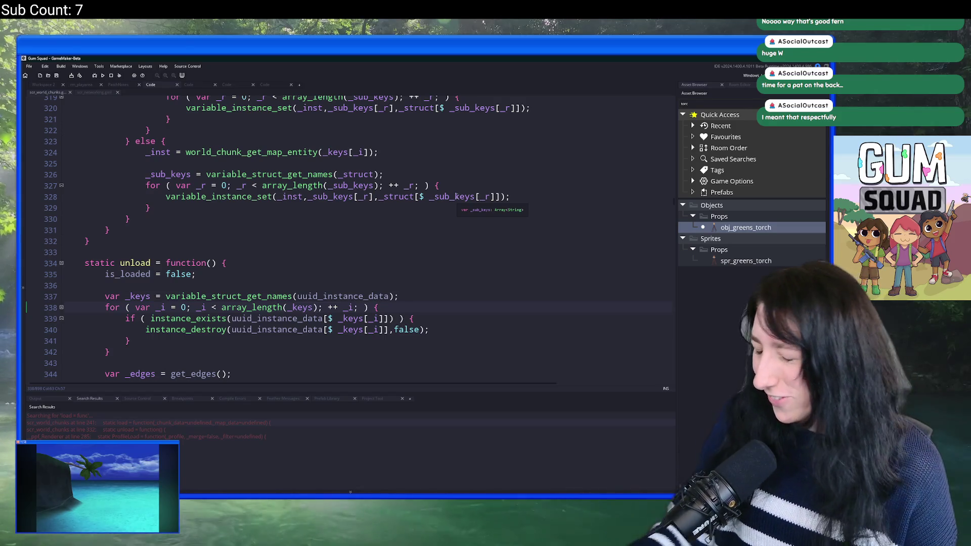
scroll(503, 209, "up", 1)
scroll(502, 209, "up", 14)
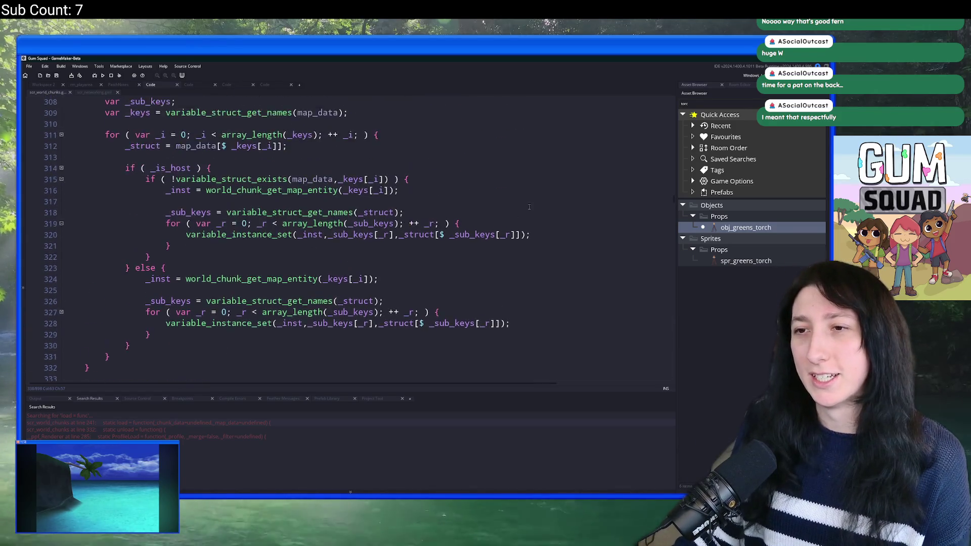
scroll(504, 181, "up", 8)
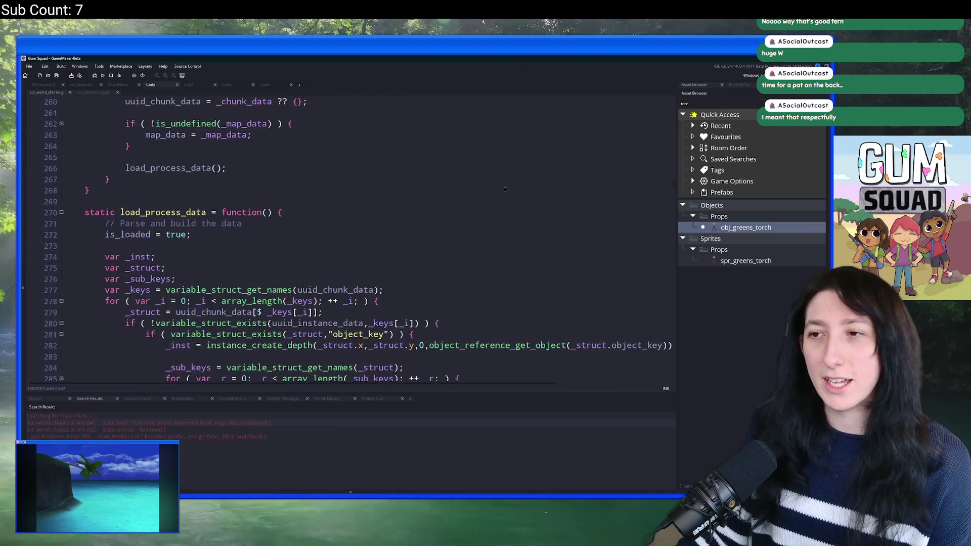
key("BackSpace")
key("BackSpace")
key("BackSpace")
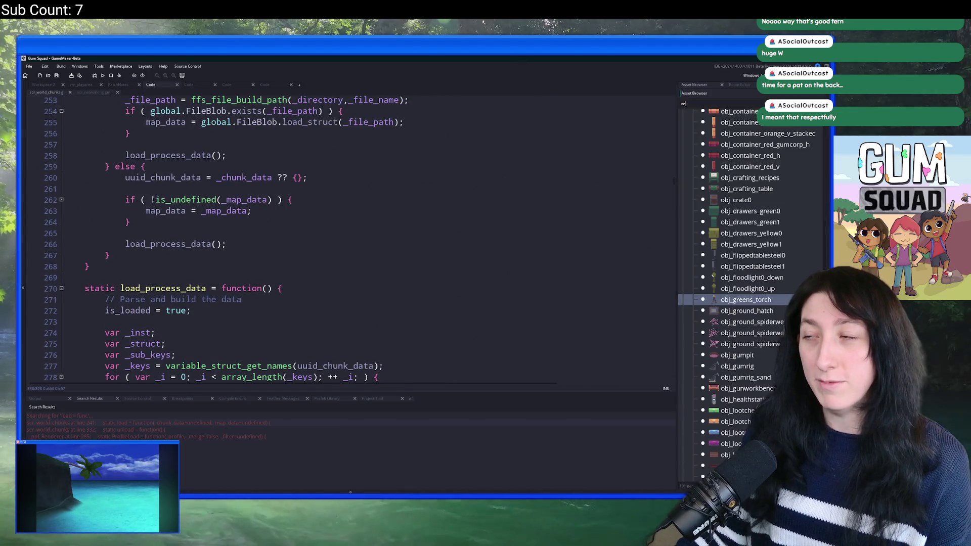
double_click(744, 228)
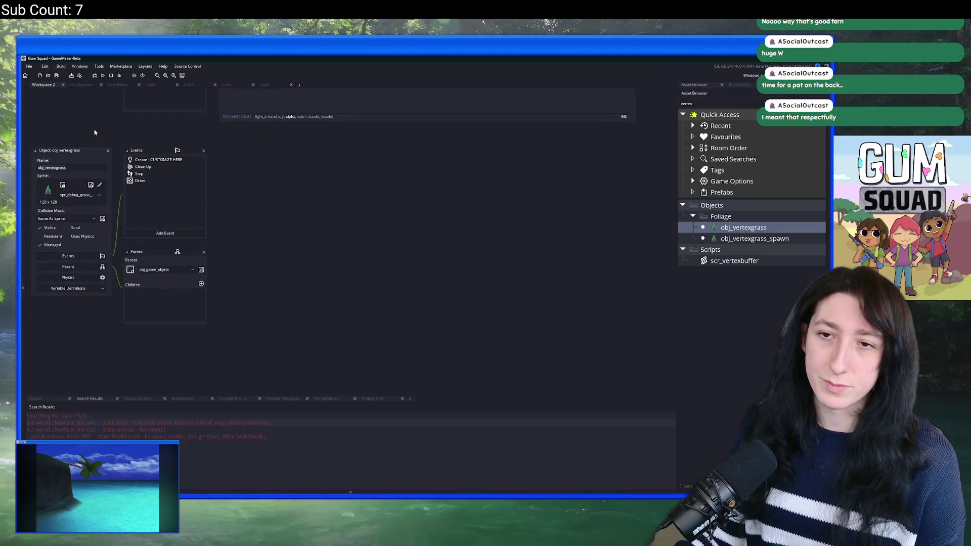
Bring the load_process_data chunk loading code to the front and build and run the game with F5.
left_click_drag(94, 133, 123, 260)
scroll(179, 132, "up", 5)
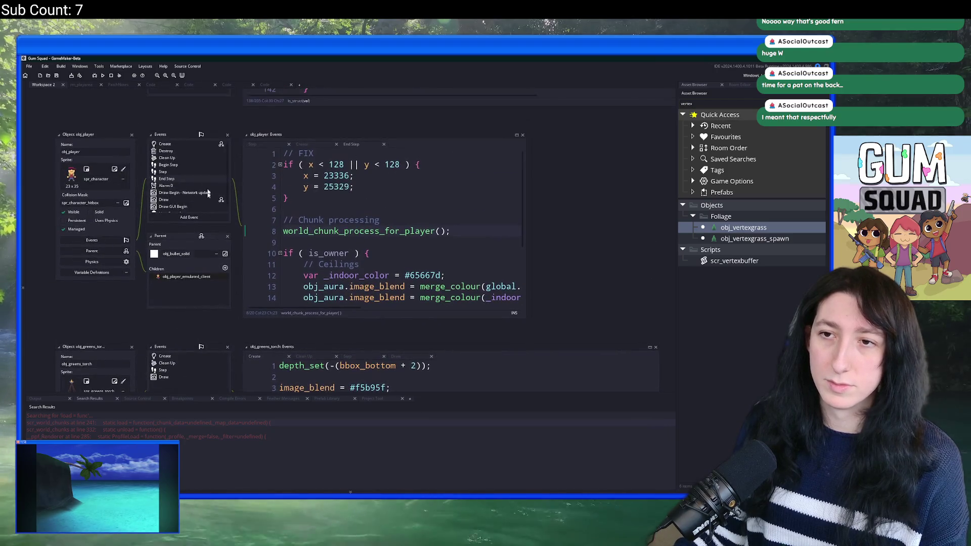
left_click(234, 85)
left_click(189, 85)
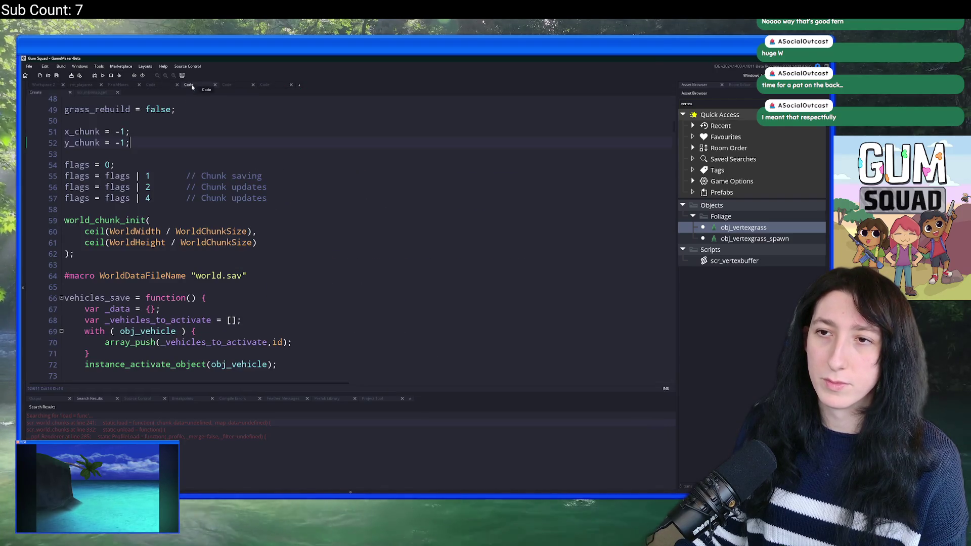
left_click(164, 86)
key("F5")
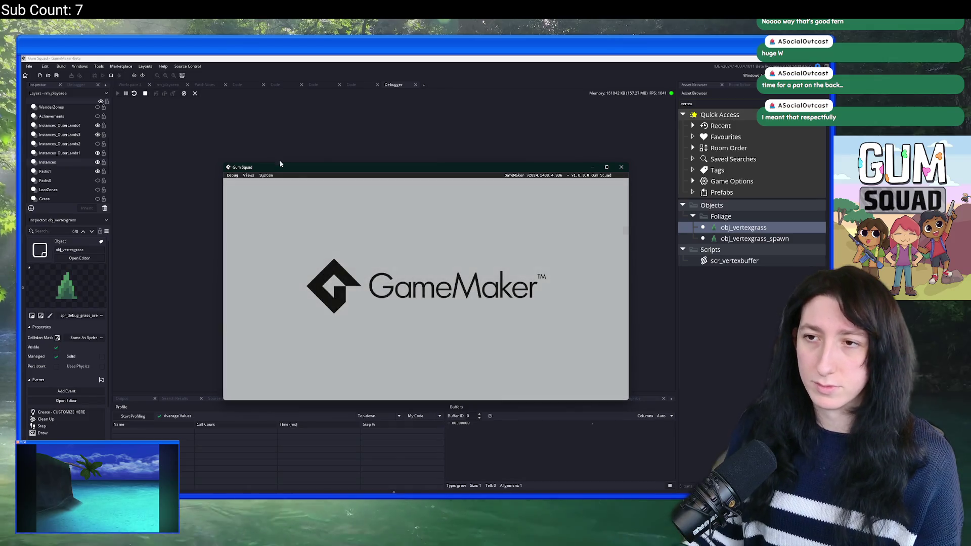
Create an offline New World lobby, maximize the game window and zoom out over the map.
left_click(421, 271)
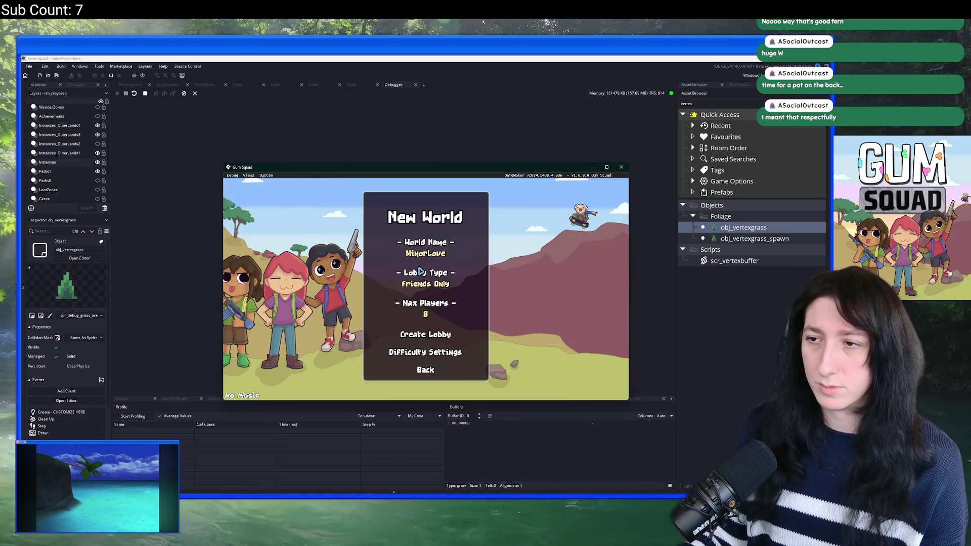
left_click(437, 335)
double_click(492, 170)
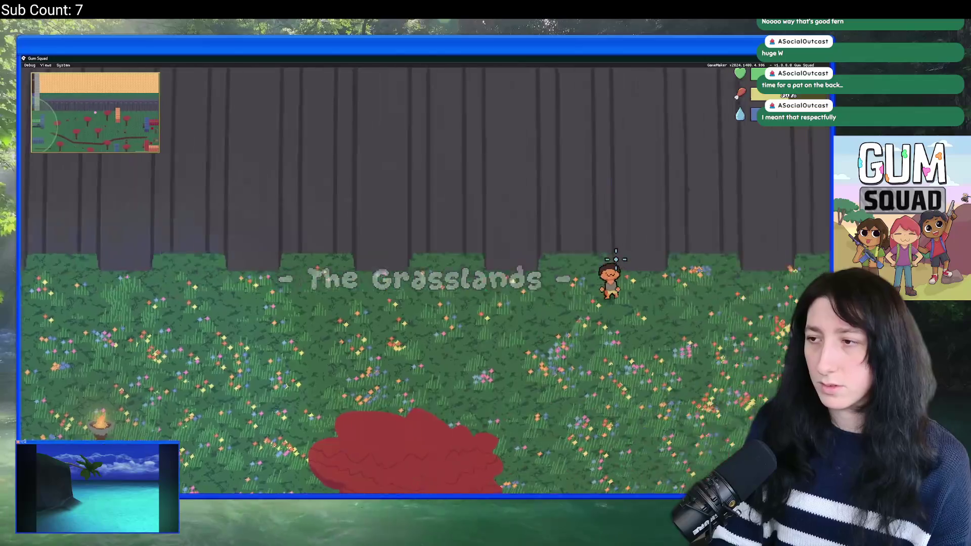
scroll(616, 259, "down", 5)
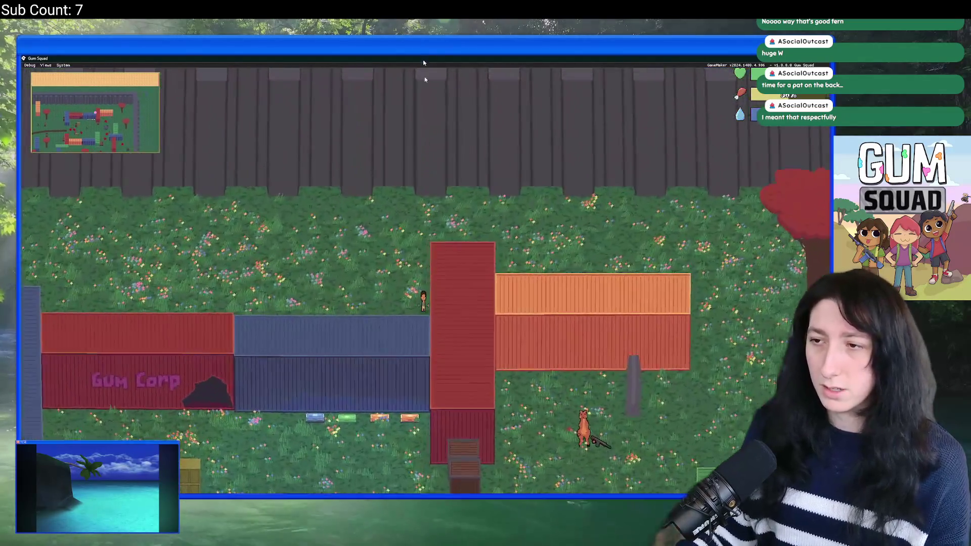
double_click(424, 58)
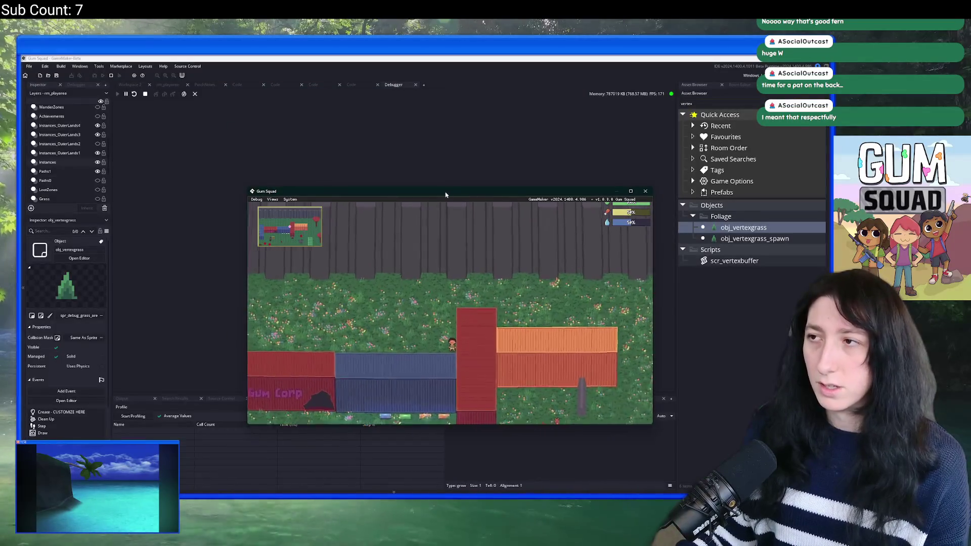
double_click(465, 191)
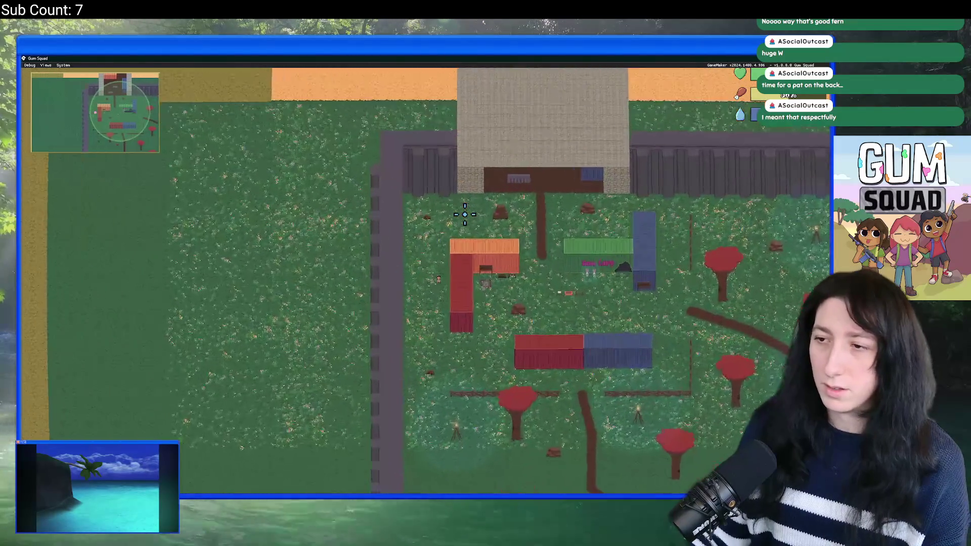
Switch between the IDE and the game, then shrink the game window back over GameMaker.
key("alt+Tab")
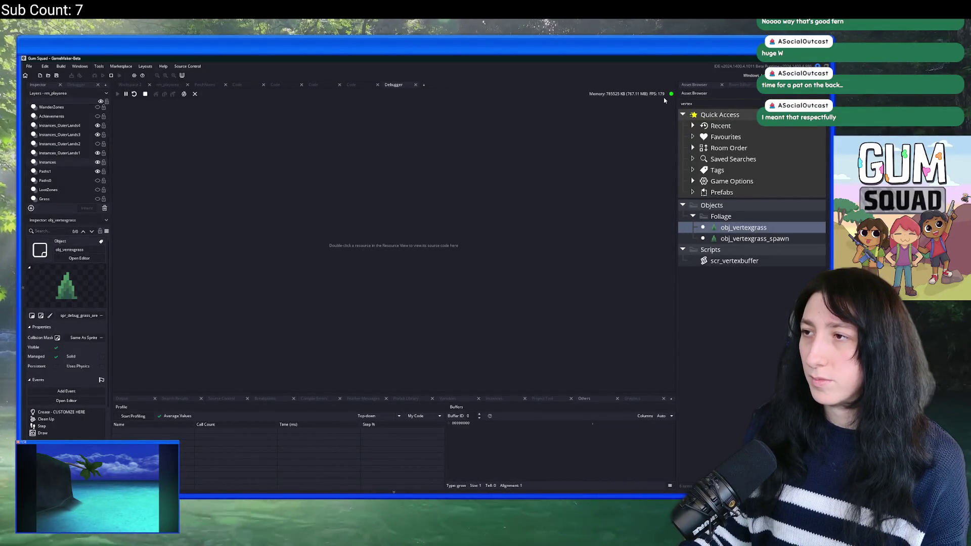
key("alt+Tab")
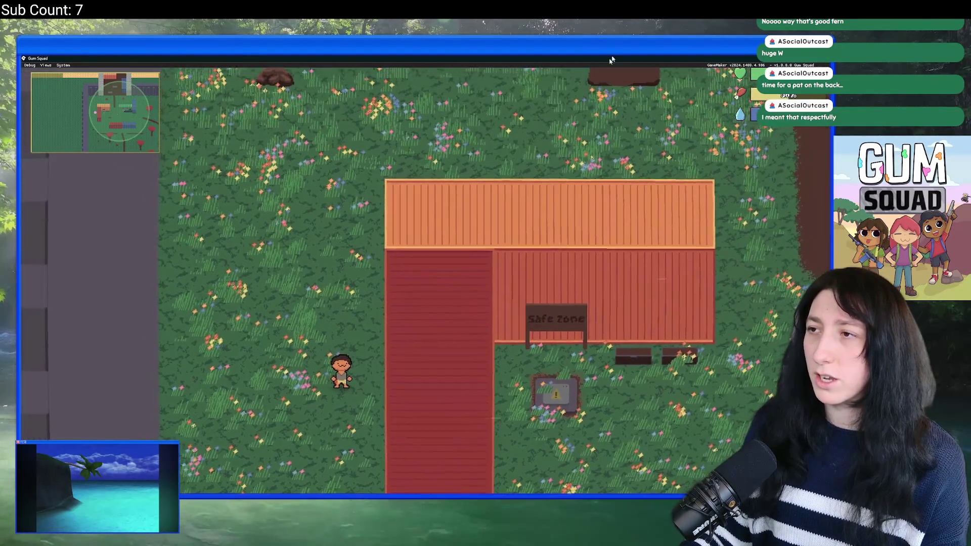
double_click(425, 193)
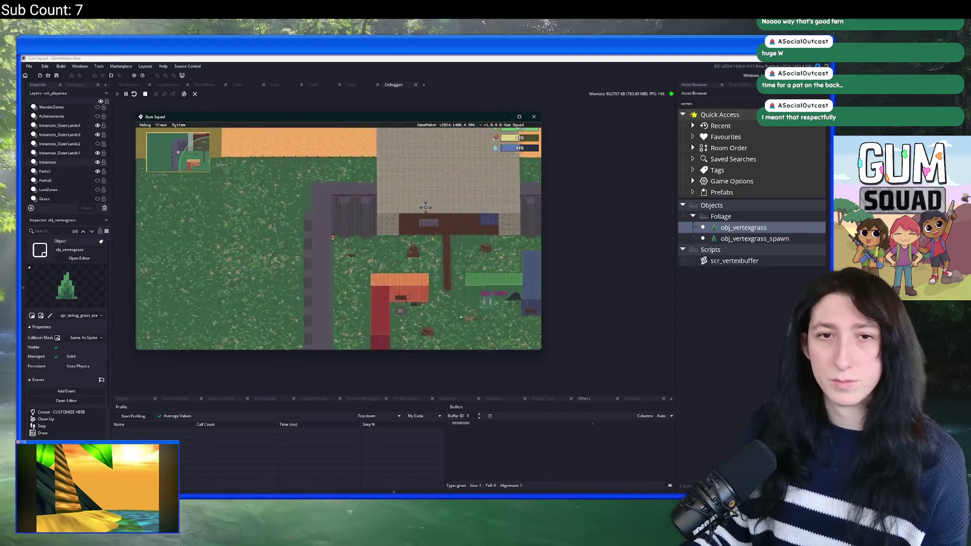
key("Escape")
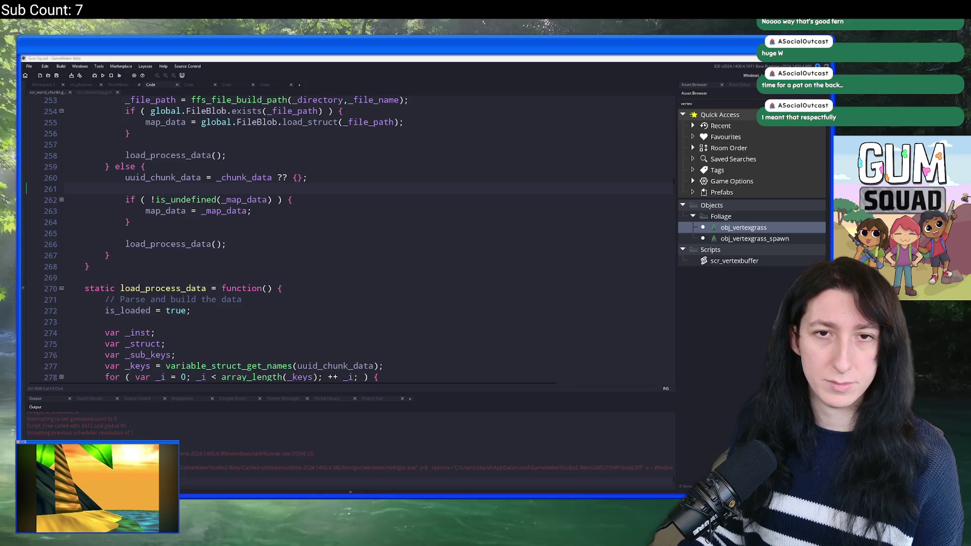
Switch to the browser and scroll Twitch's Software and Game Development live channels.
key("alt+Tab")
scroll(440, 267, "down", 5)
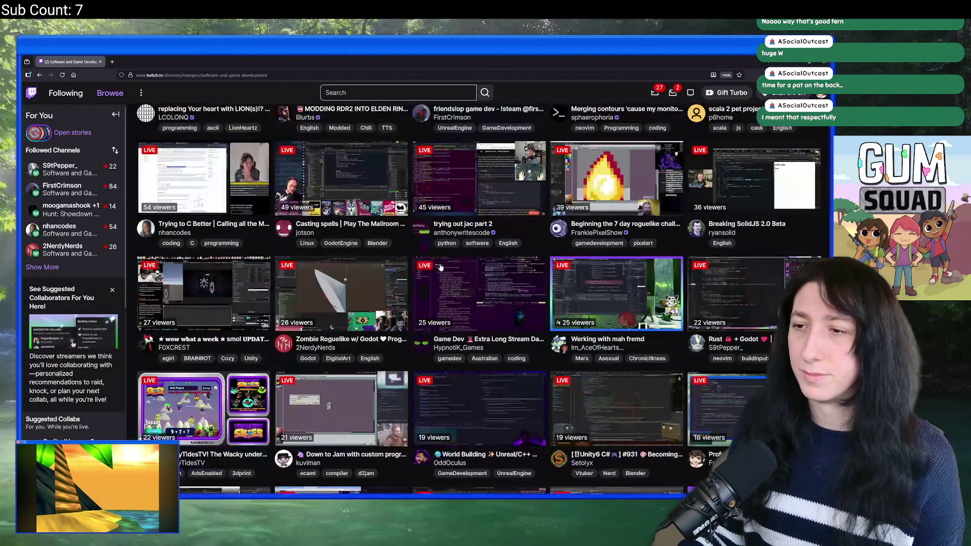
scroll(732, 320, "down", 3)
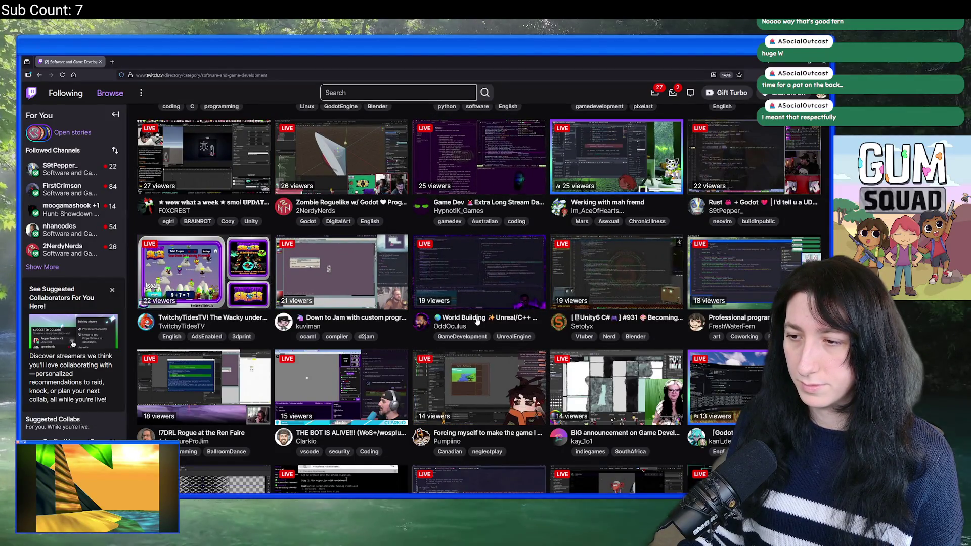
scroll(480, 274, "down", 2)
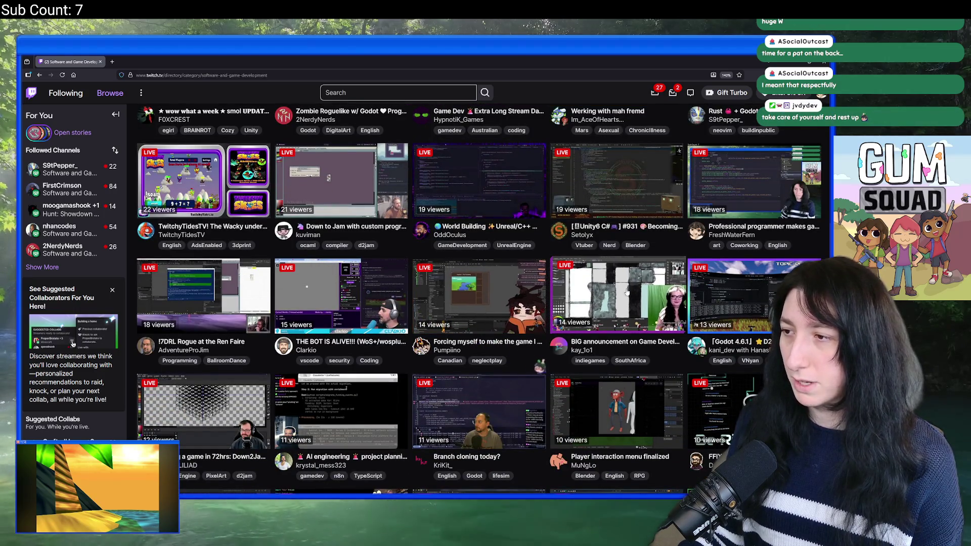
scroll(749, 288, "down", 3)
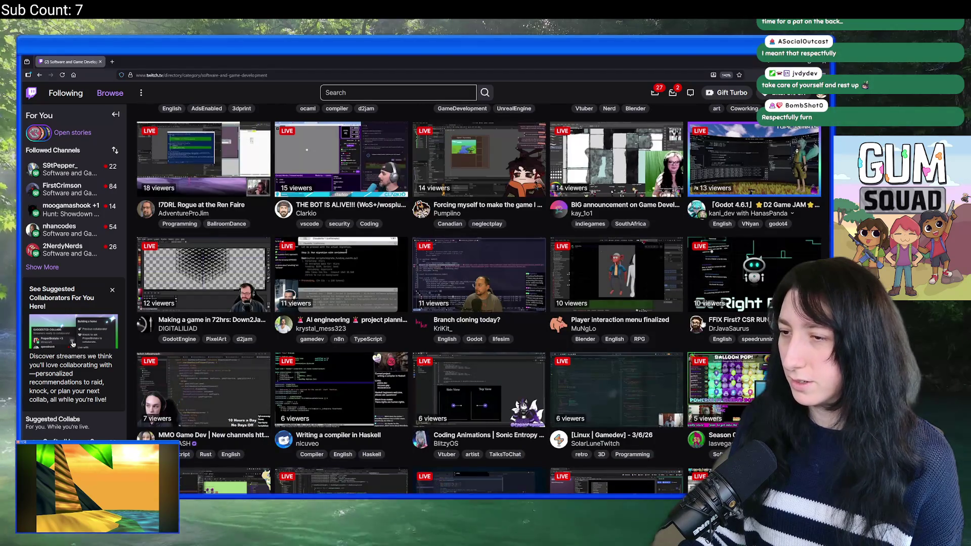
scroll(708, 323, "up", 2)
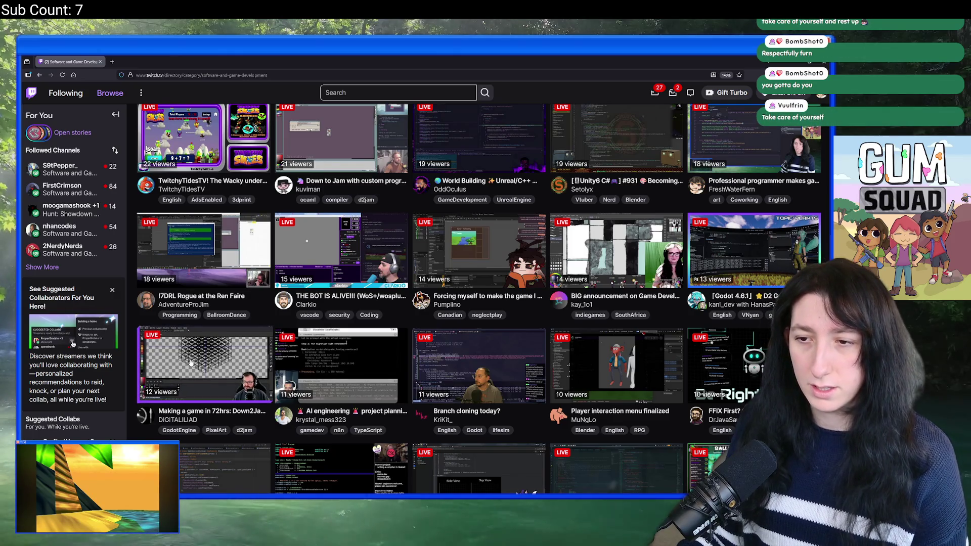
scroll(192, 363, "down", 4)
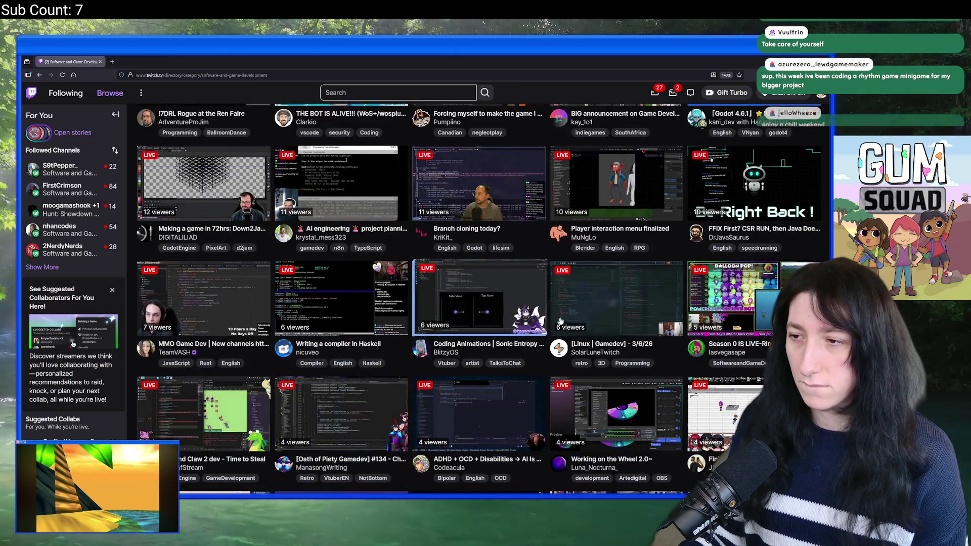
scroll(553, 321, "up", 2)
scroll(482, 289, "down", 6)
scroll(480, 287, "down", 3)
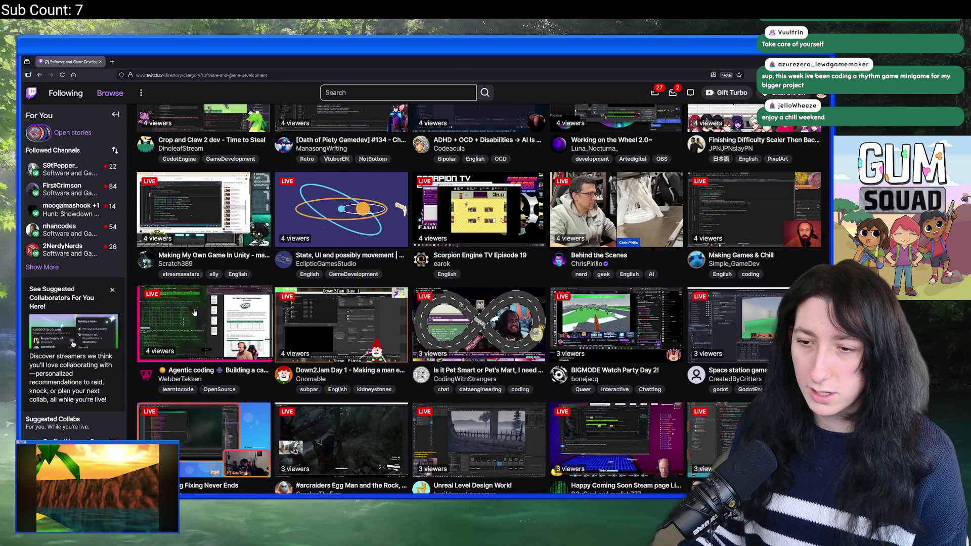
scroll(194, 312, "down", 3)
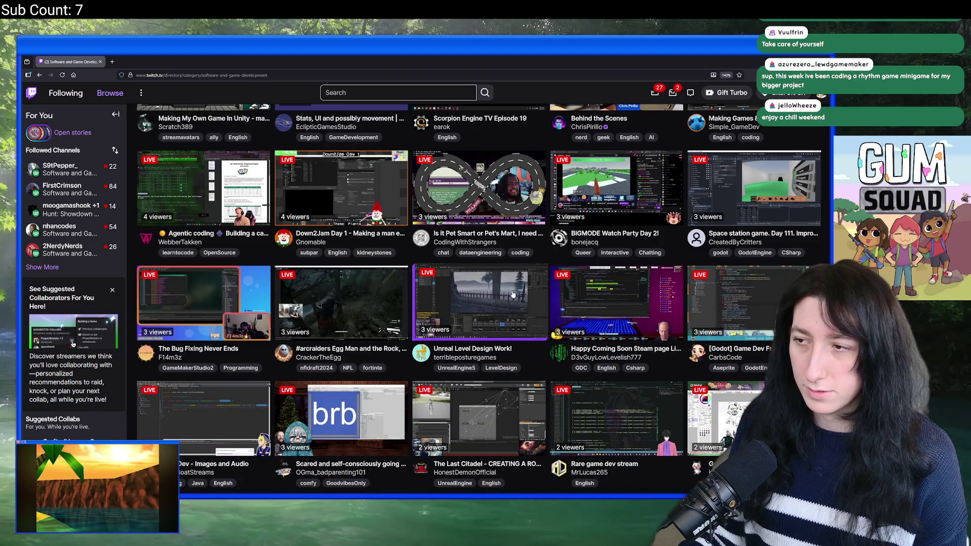
scroll(513, 295, "down", 4)
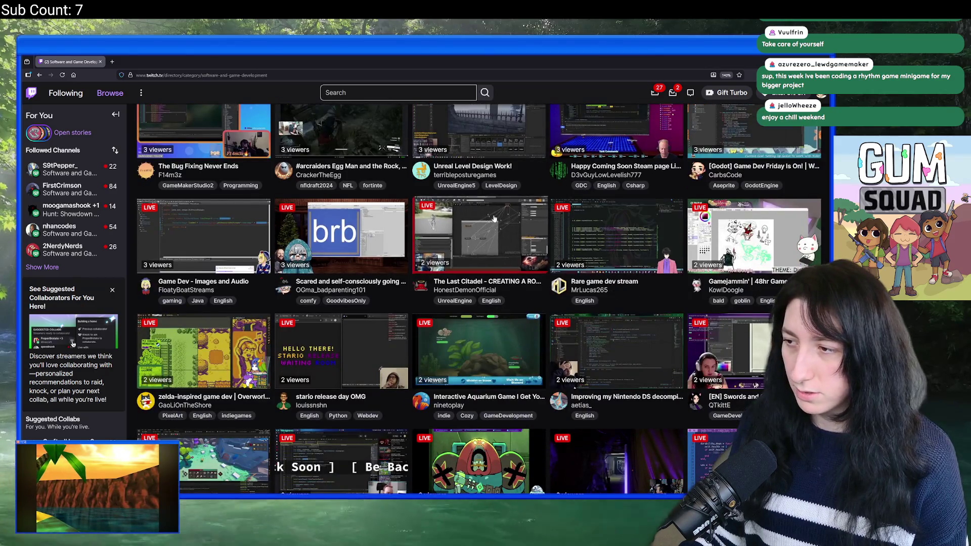
scroll(495, 218, "down", 4)
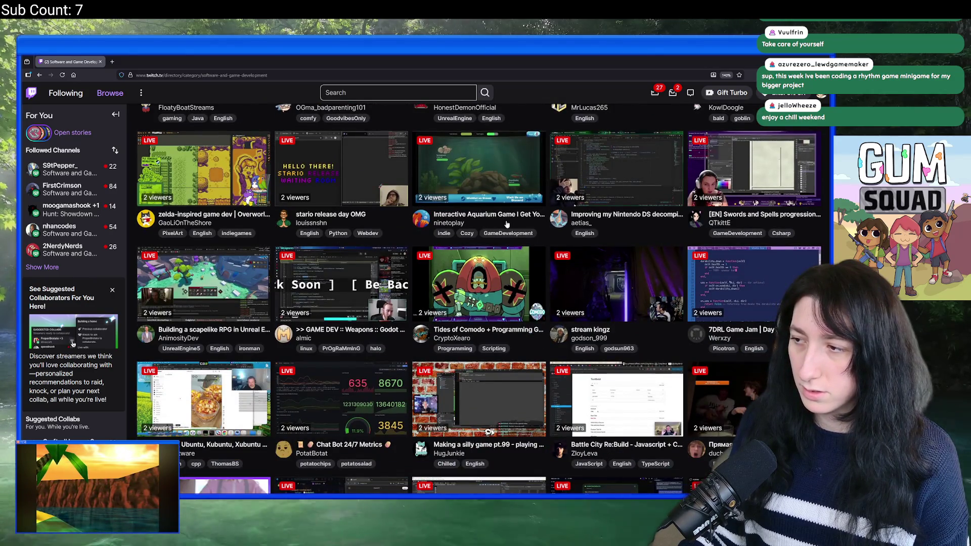
scroll(257, 294, "down", 2)
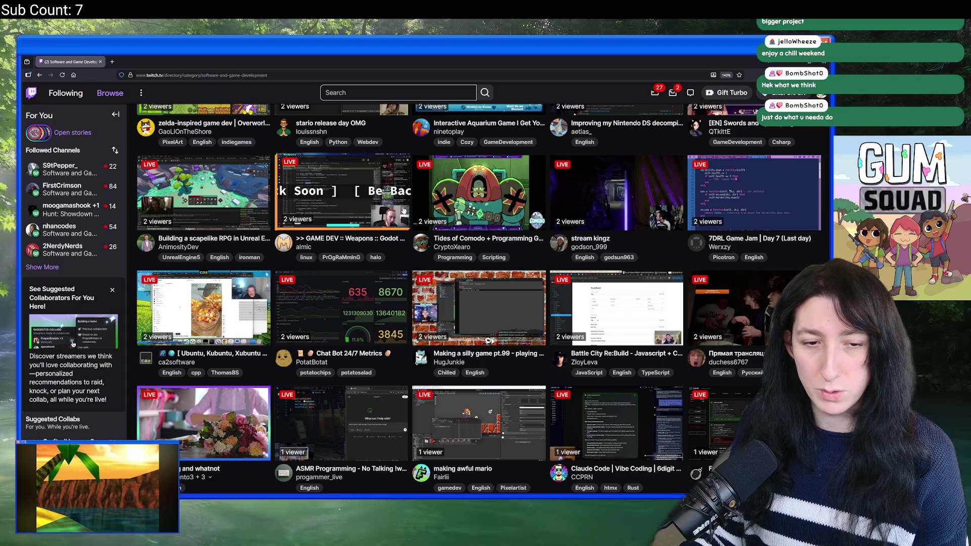
scroll(480, 218, "down", 2)
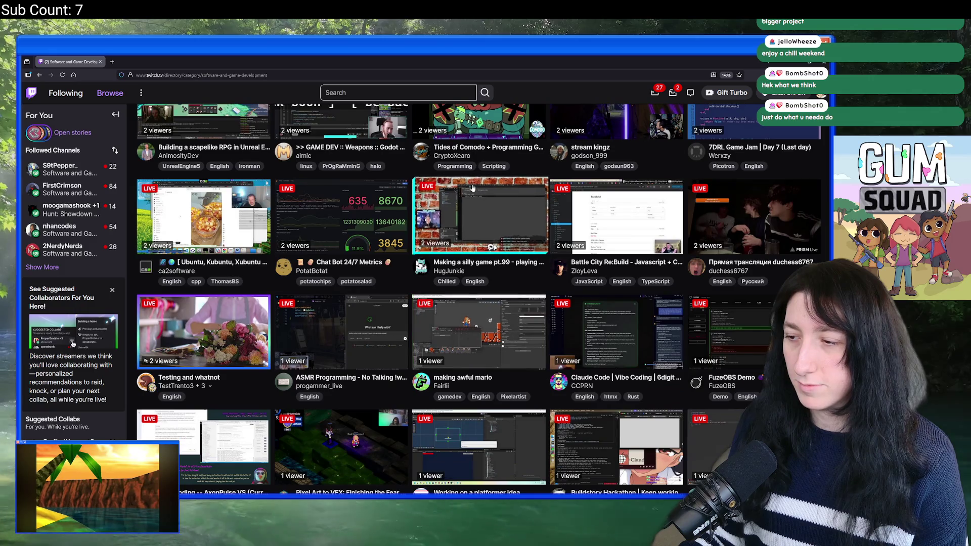
scroll(447, 210, "up", 10)
scroll(447, 209, "up", 5)
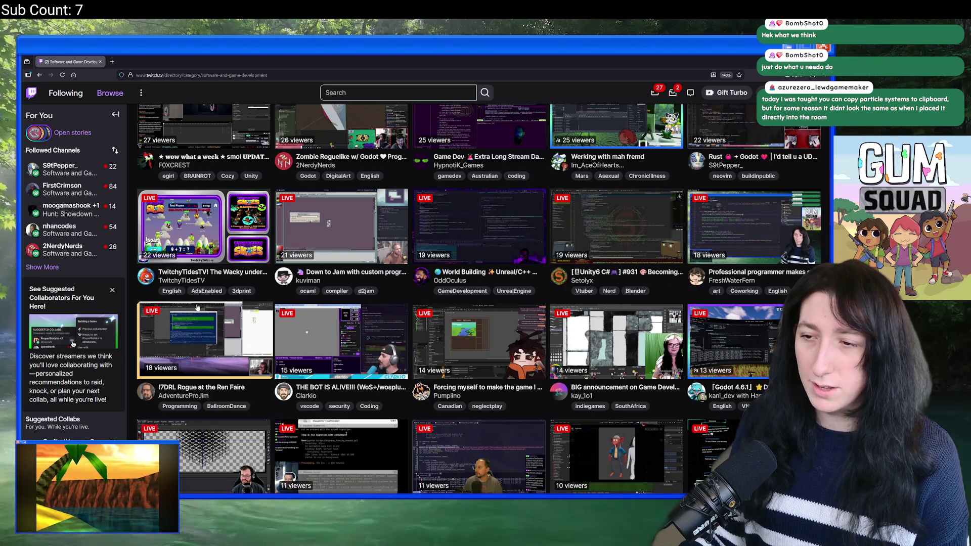
scroll(306, 251, "up", 2)
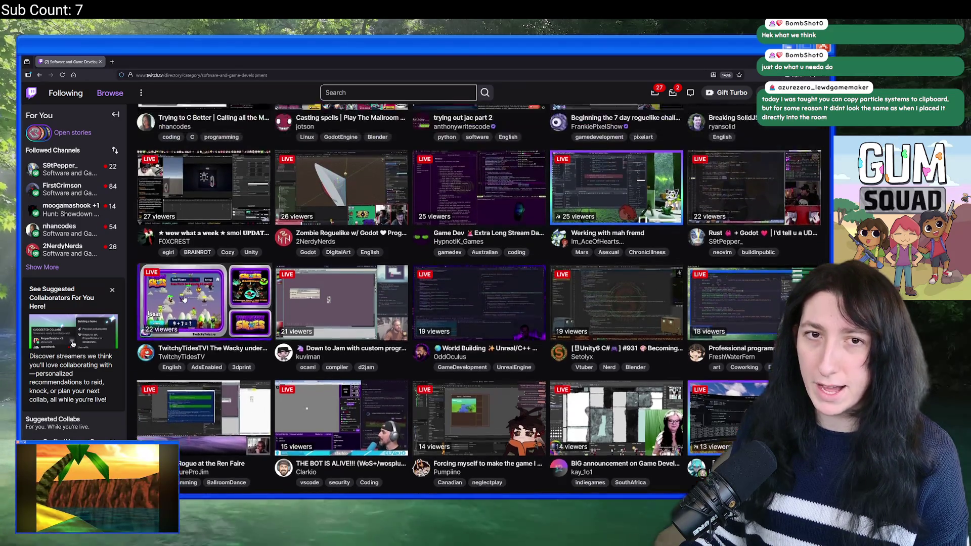
scroll(354, 227, "up", 2)
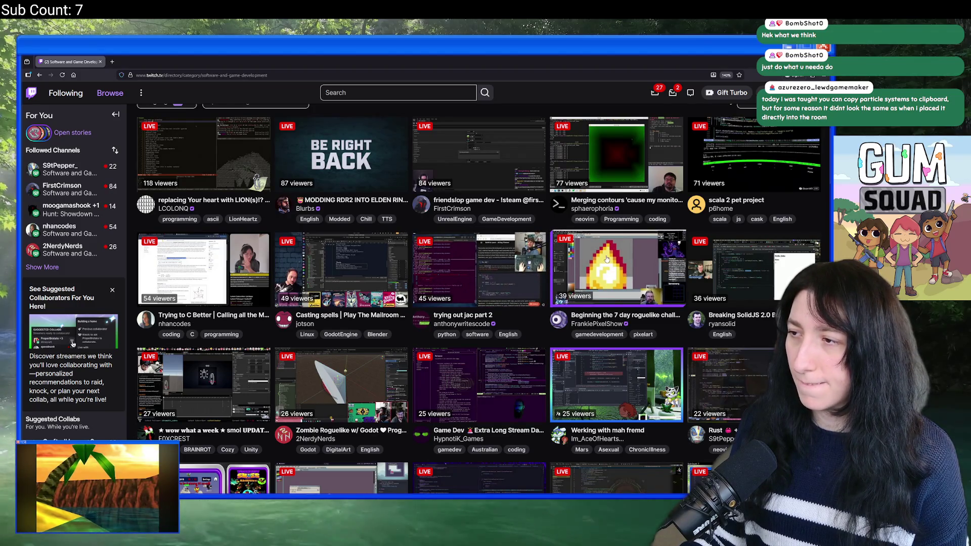
scroll(600, 258, "up", 2)
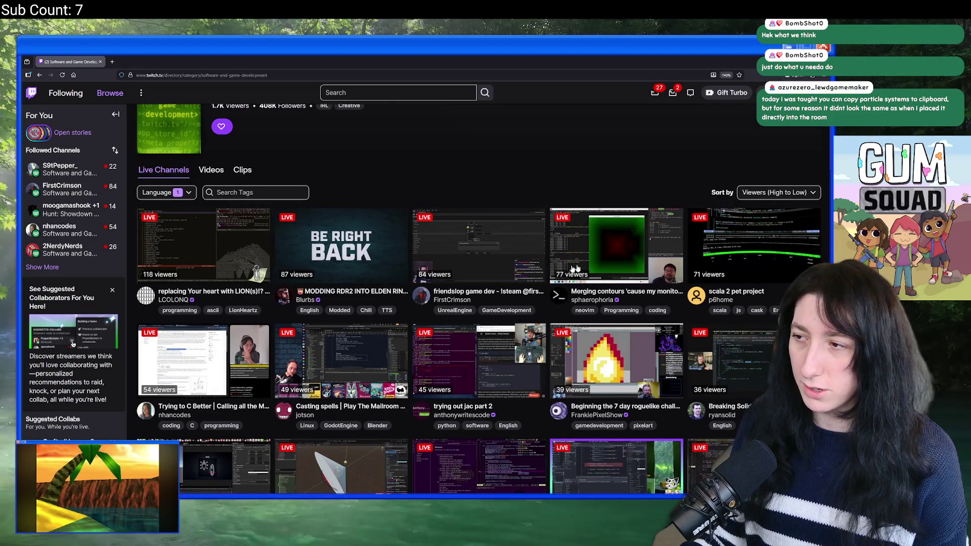
scroll(170, 238, "up", 1)
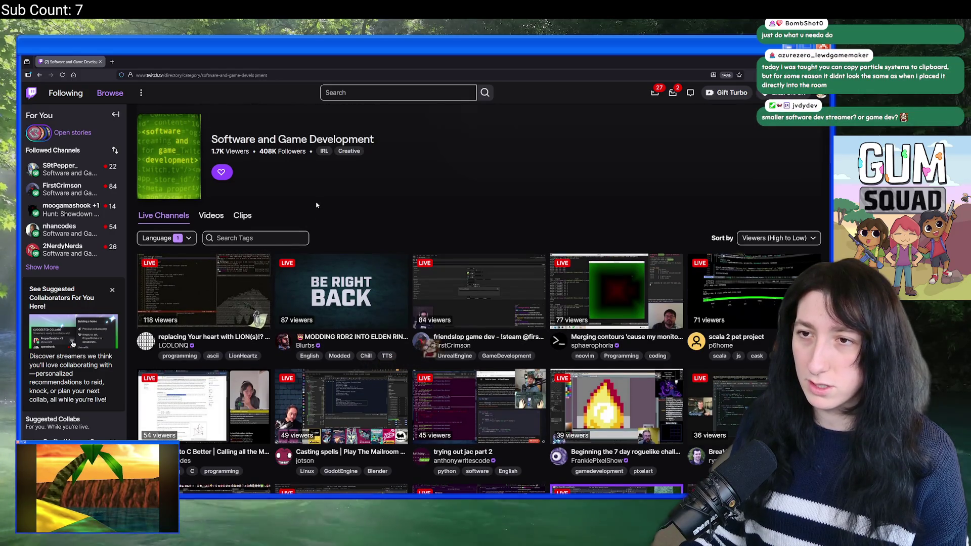
scroll(222, 180, "down", 4)
scroll(222, 180, "up", 3)
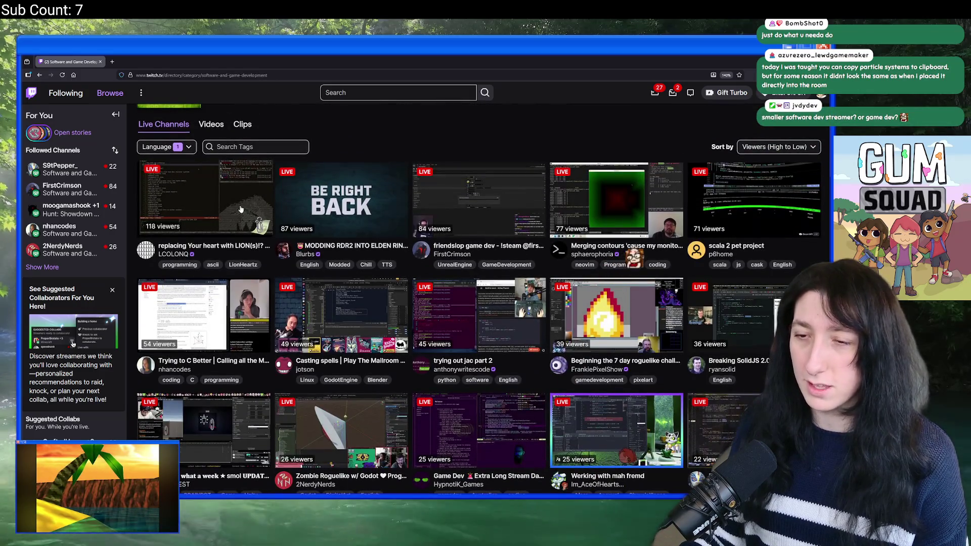